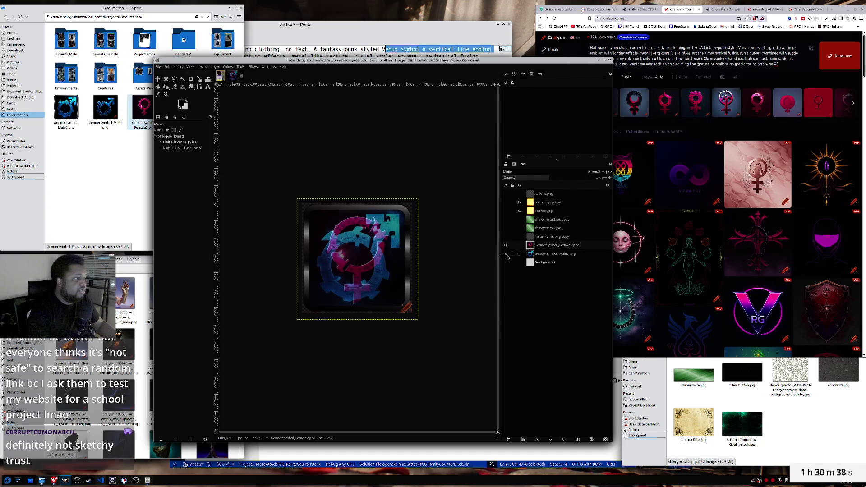
Compare the male and female symbol layers, then undo twice to remove the GenderSymbol_Female2 layer
click(506, 254)
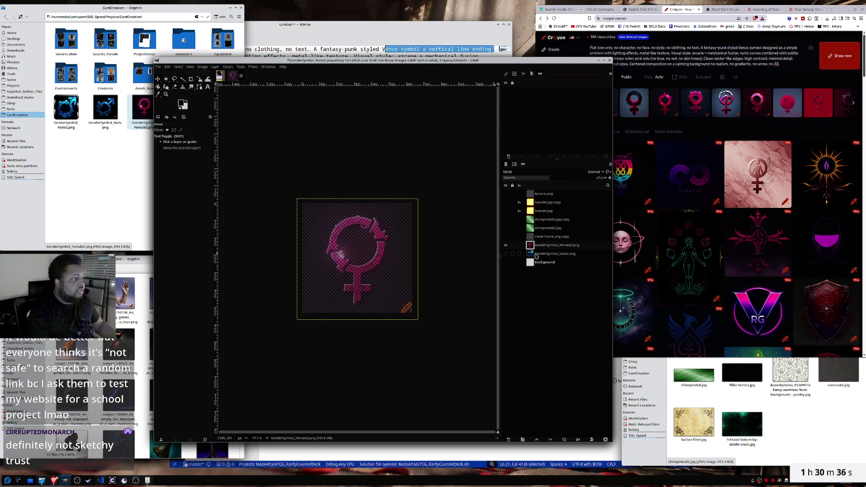
click(506, 255)
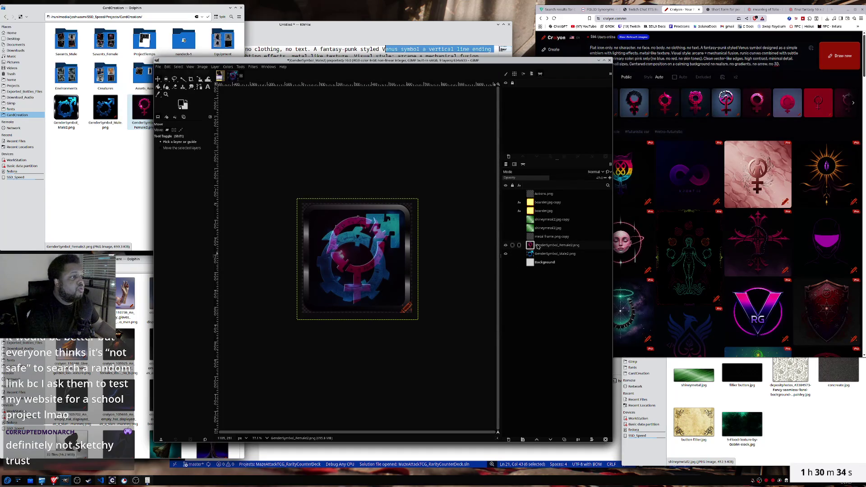
right_click(546, 244)
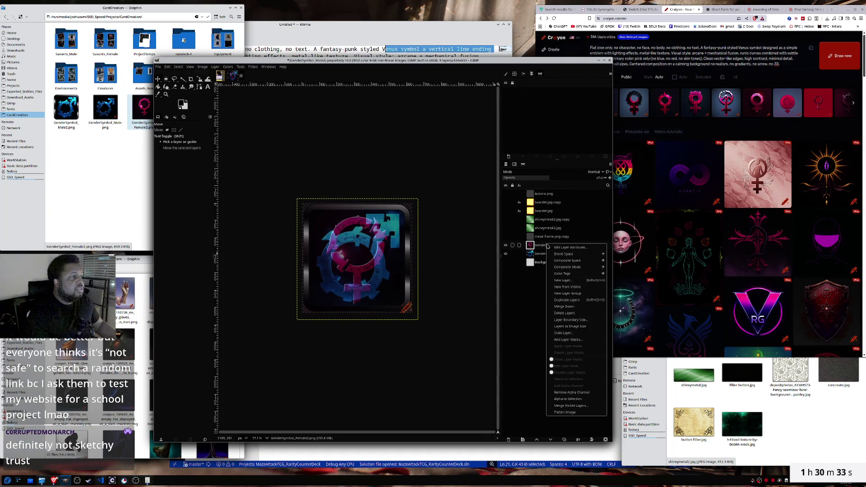
click(571, 334)
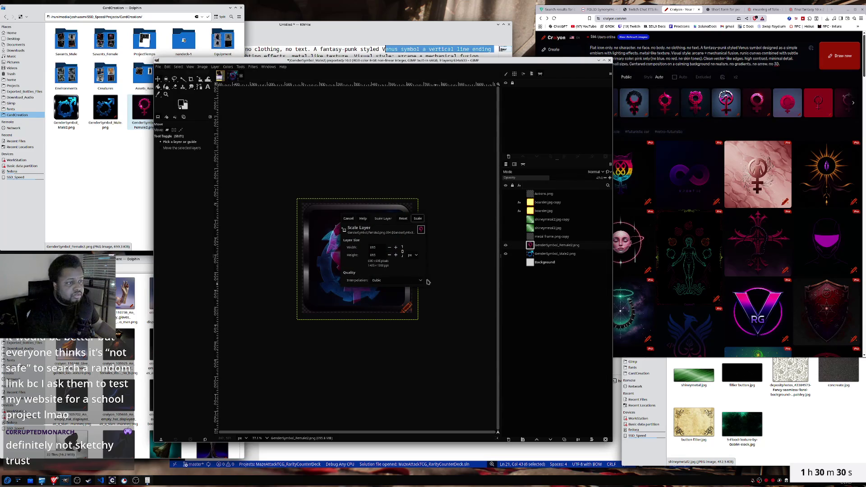
click(347, 220)
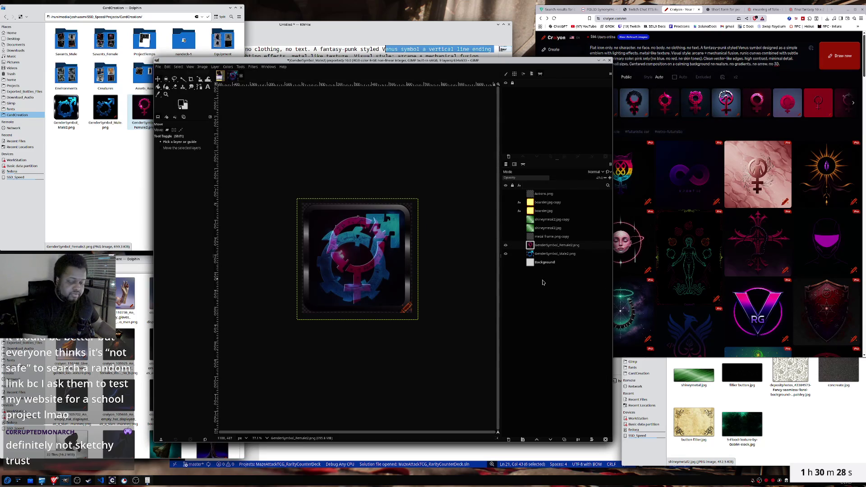
key(ctrl+z)
key(ctrl+z)
key(ctrl+z)
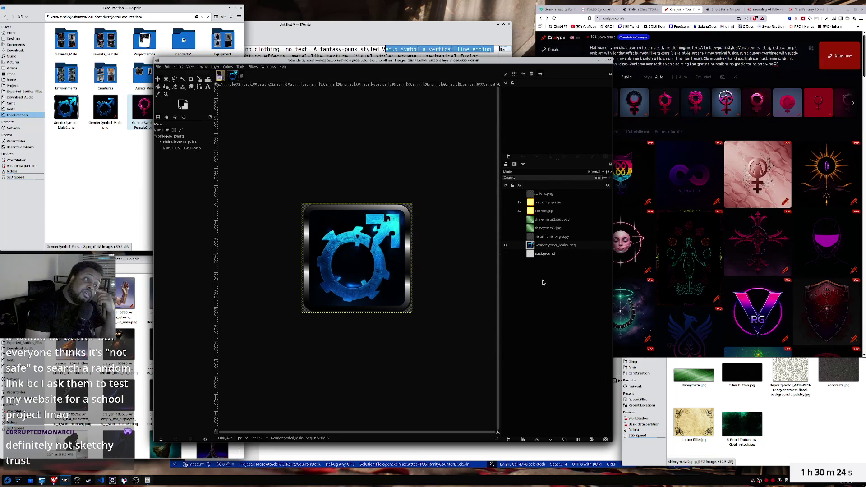
Undo once more to restore the earlier canvas size and check the metal frame layer
key(ctrl+z)
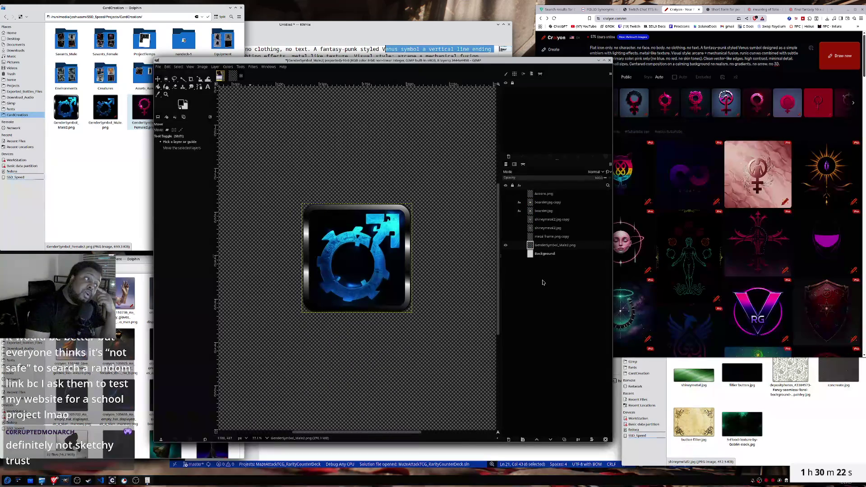
key(ctrl+z)
key(ctrl+z)
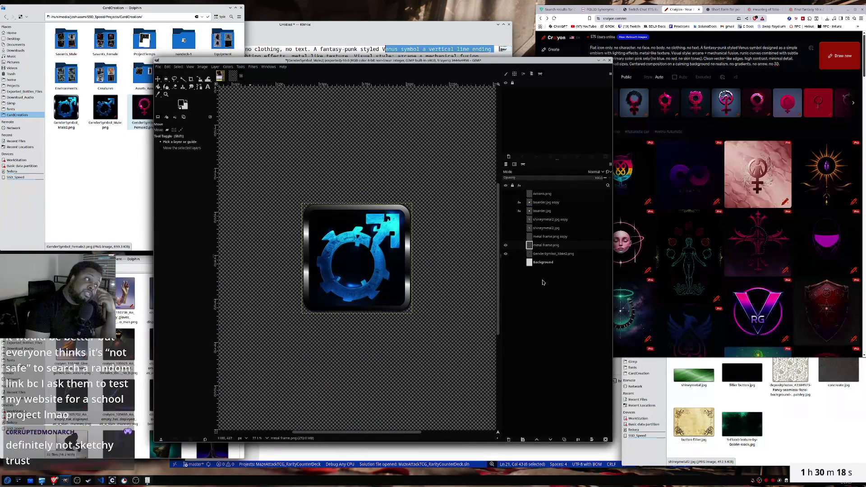
click(506, 246)
click(505, 246)
click(506, 245)
click(505, 245)
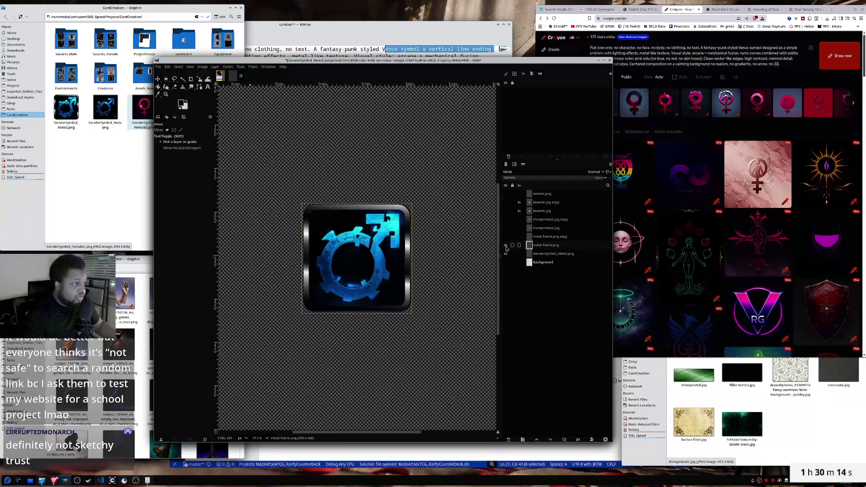
Duplicate the metal frame and GenderSymbol_Male2 layers
right_click(543, 247)
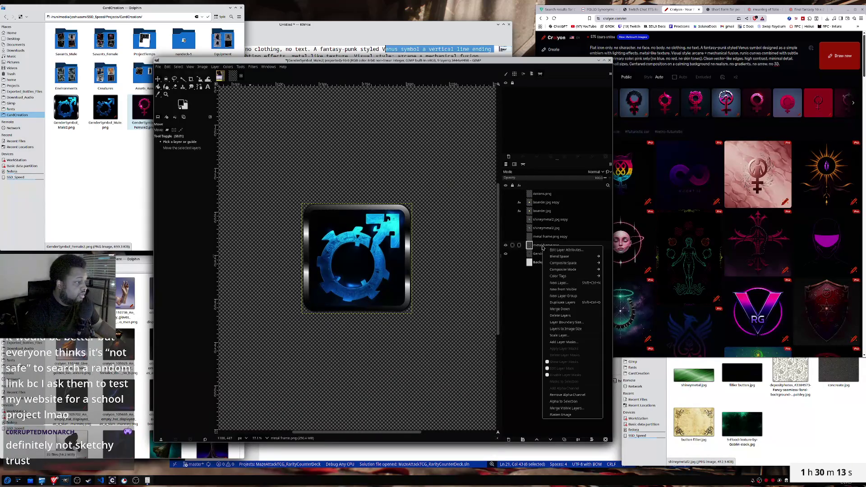
click(563, 303)
right_click(537, 263)
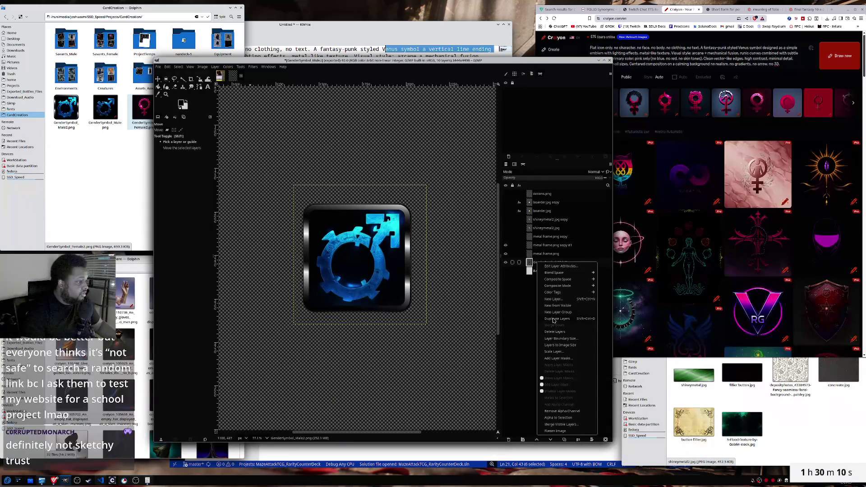
click(553, 319)
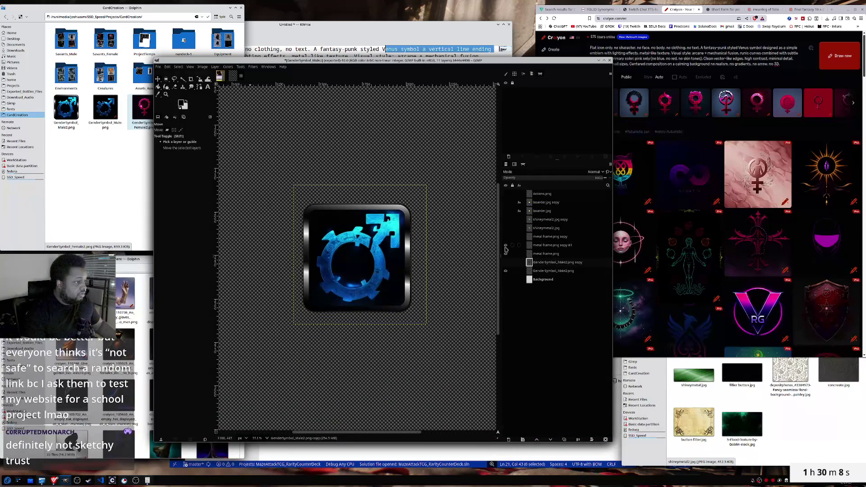
Add GenderSymbol_Female2.png as a layer and scale it to 700 px
mouse_move(143, 108)
mouse_down()
mouse_move(247, 212)
mouse_move(321, 244)
mouse_move(405, 248)
mouse_up()
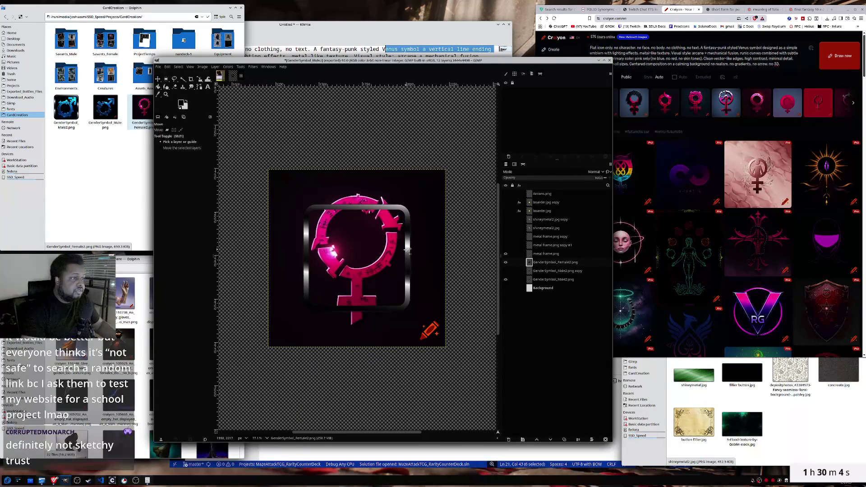
key(shift+s)
click(405, 248)
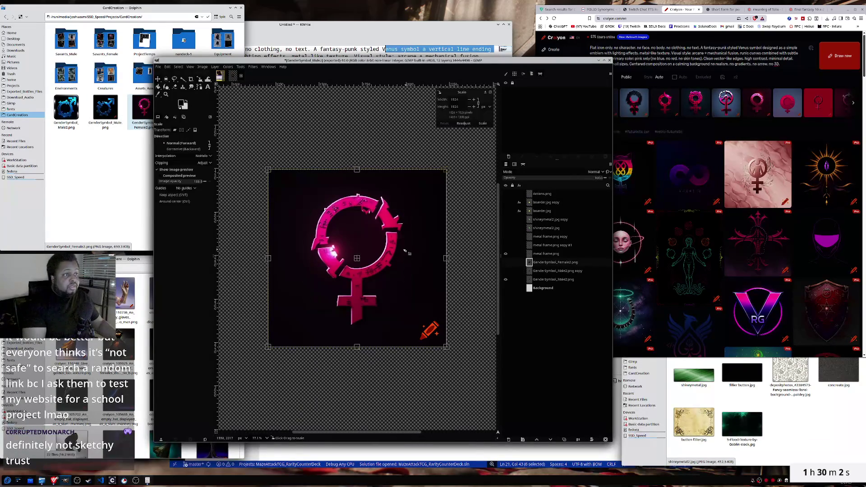
double_click(455, 100)
text(700)
key(Tab)
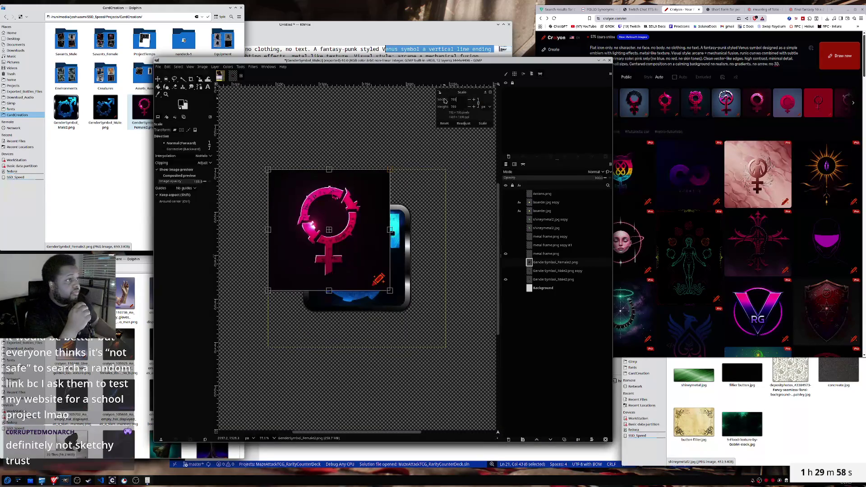
click(481, 125)
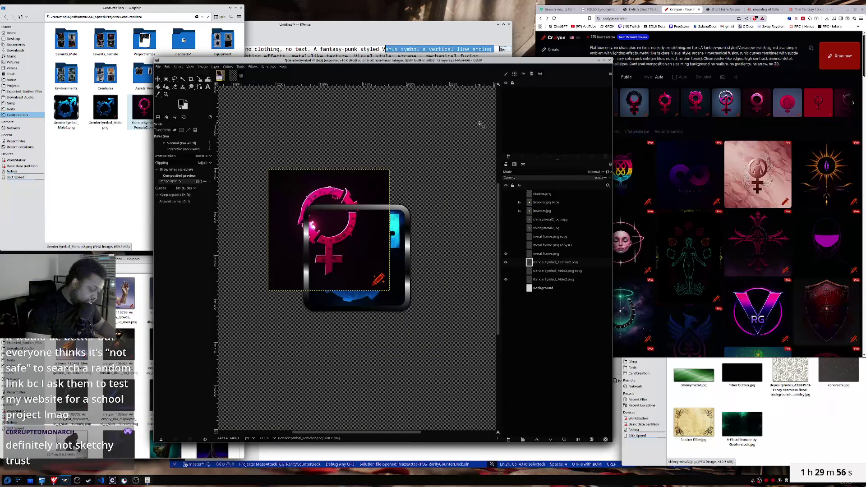
Move the pink symbol so it sits centred inside the metal frame
key(m)
drag(285, 181, 314, 207)
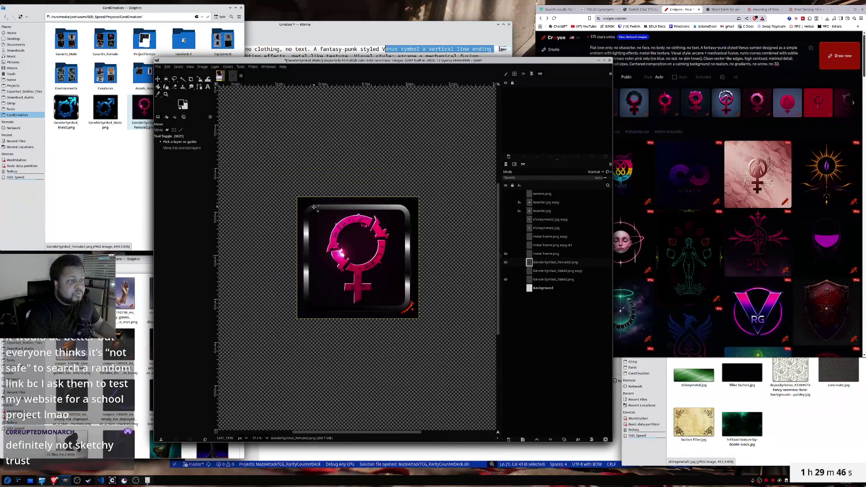
click(507, 253)
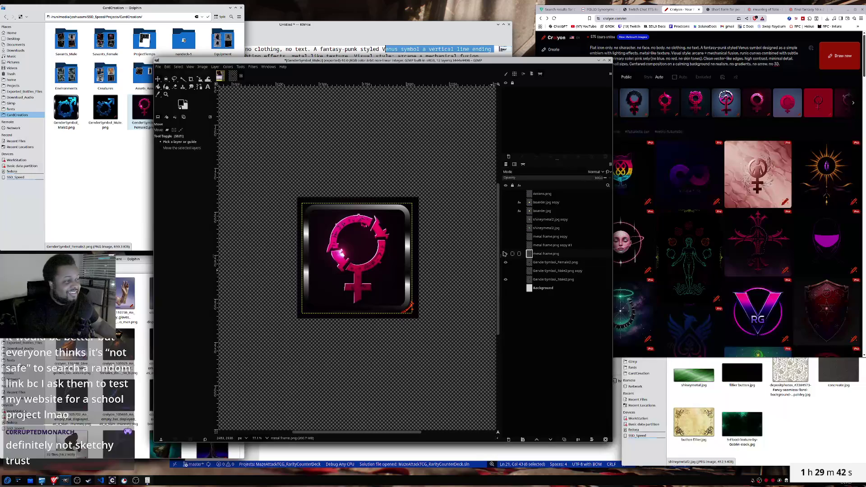
Hide both symbol layers and select everything outside the frame by growing and inverting the interior selection
click(506, 263)
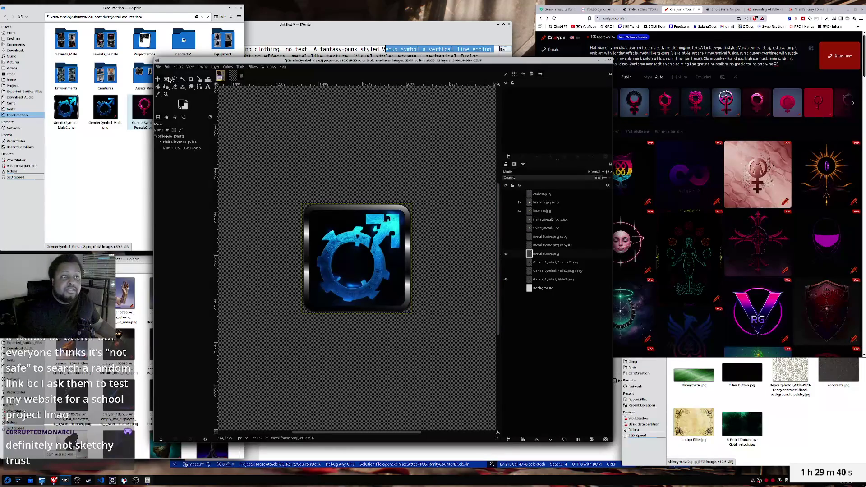
click(505, 280)
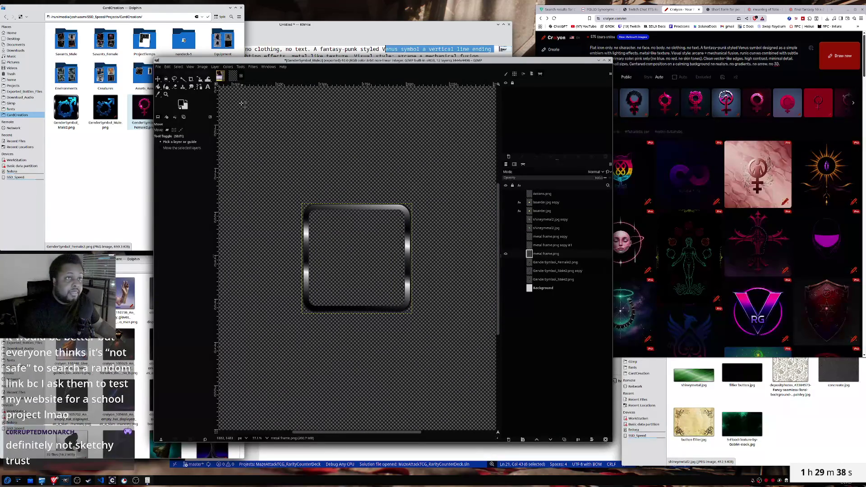
click(182, 80)
click(381, 245)
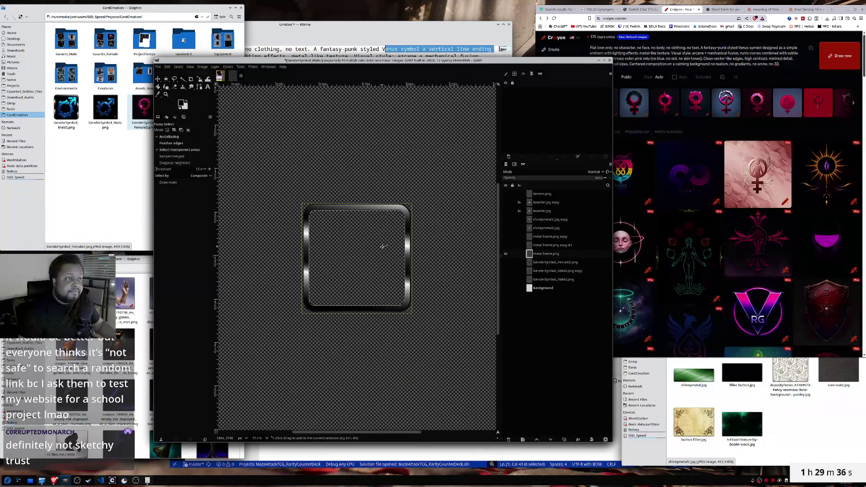
click(178, 67)
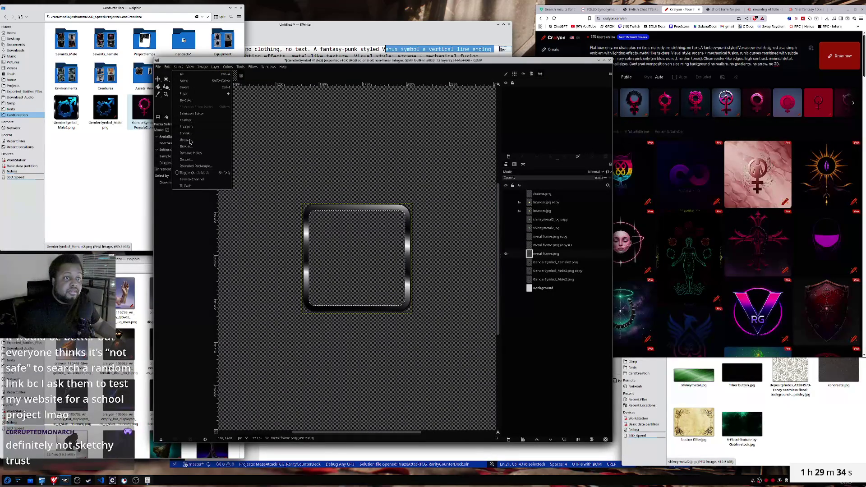
click(189, 141)
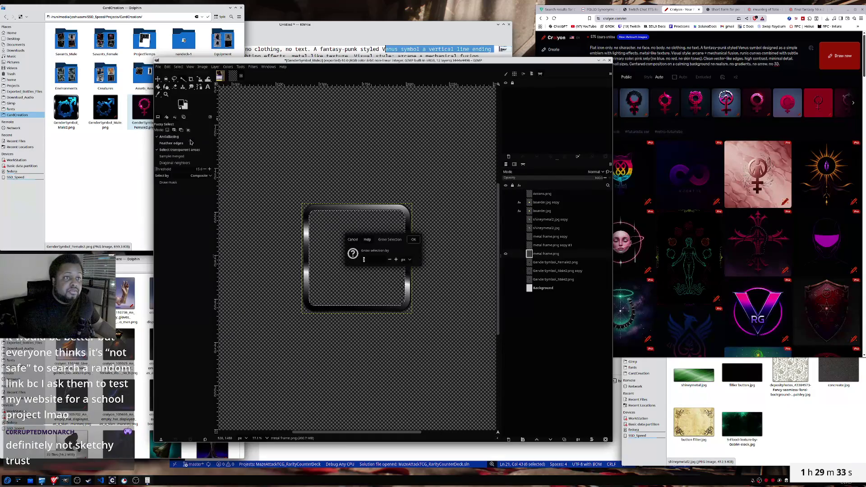
click(413, 242)
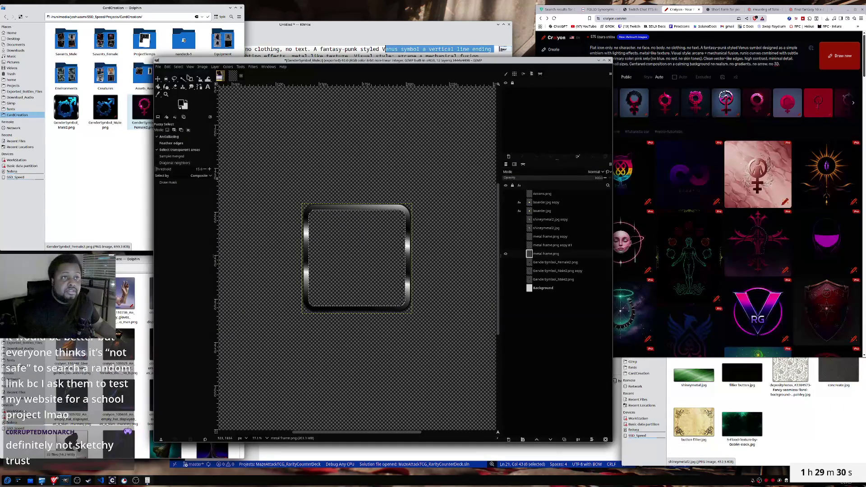
click(178, 66)
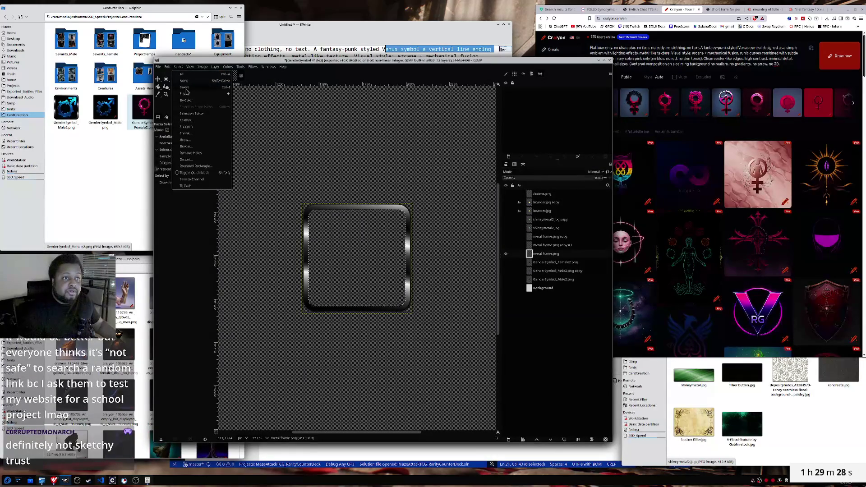
click(184, 88)
Erase the female symbol layer's black background outside the metal frame
click(506, 263)
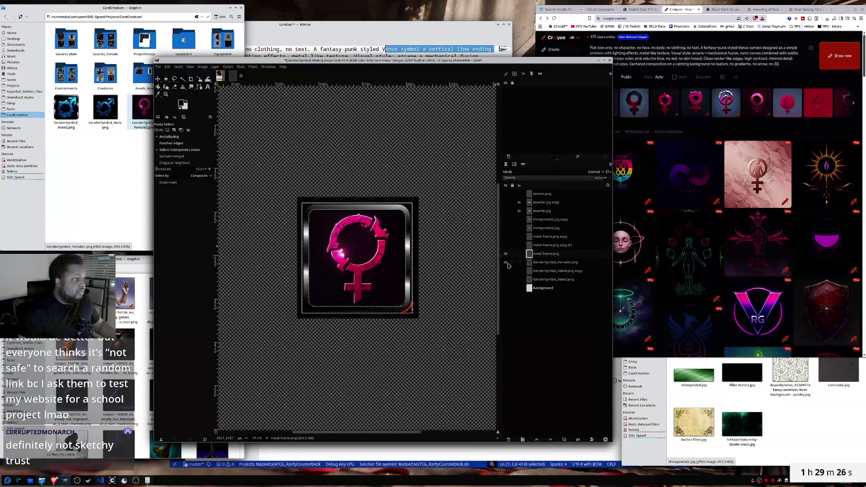
click(551, 263)
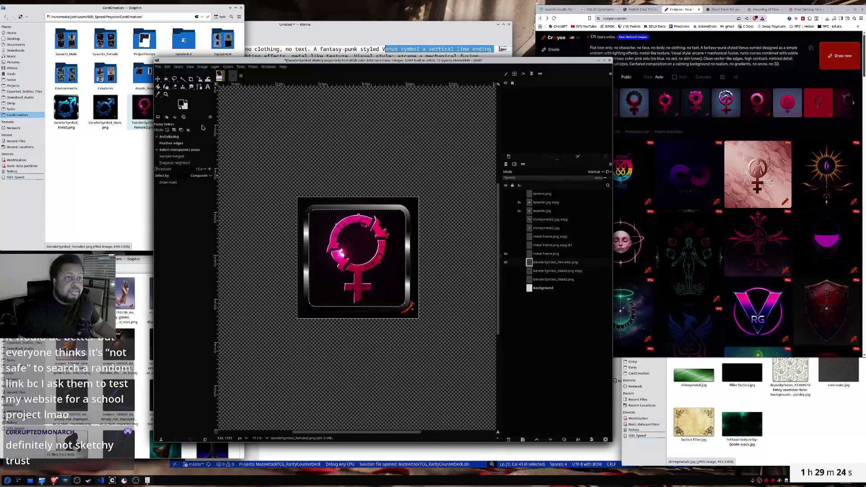
click(173, 88)
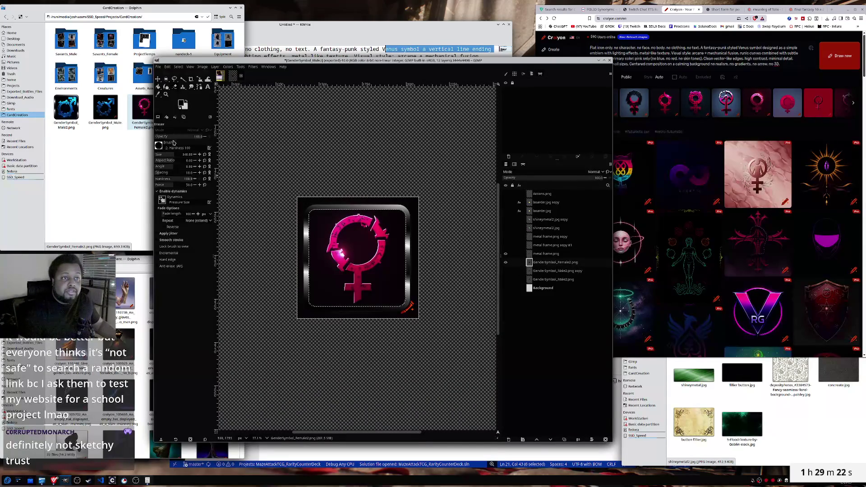
mouse_move(262, 206)
mouse_down()
mouse_move(415, 217)
mouse_move(422, 270)
mouse_move(302, 309)
mouse_move(410, 313)
mouse_up()
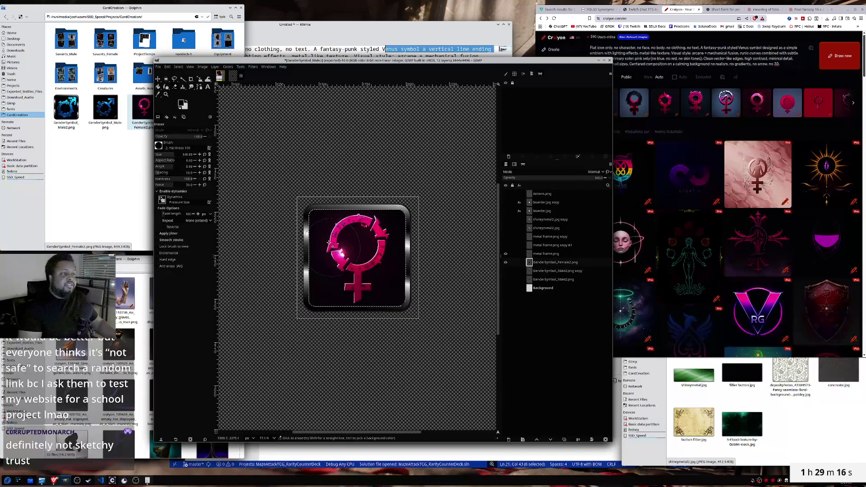
Clear the selection and merge the visible layers into one
right_click(309, 177)
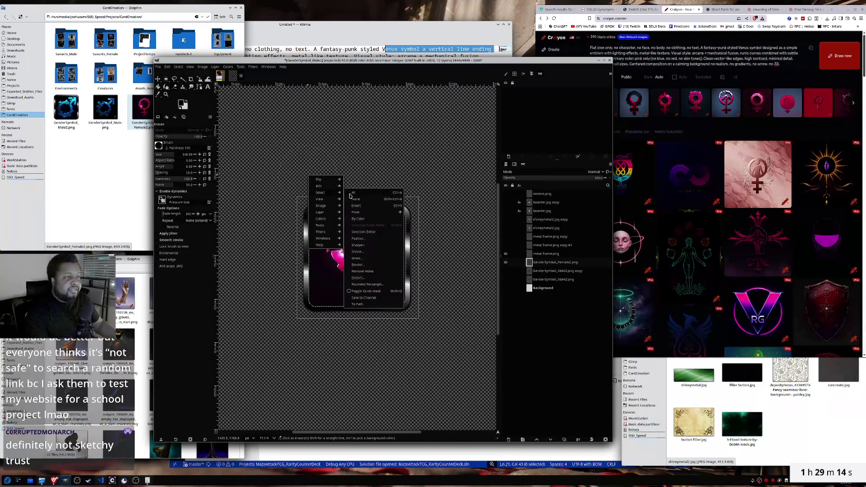
click(357, 200)
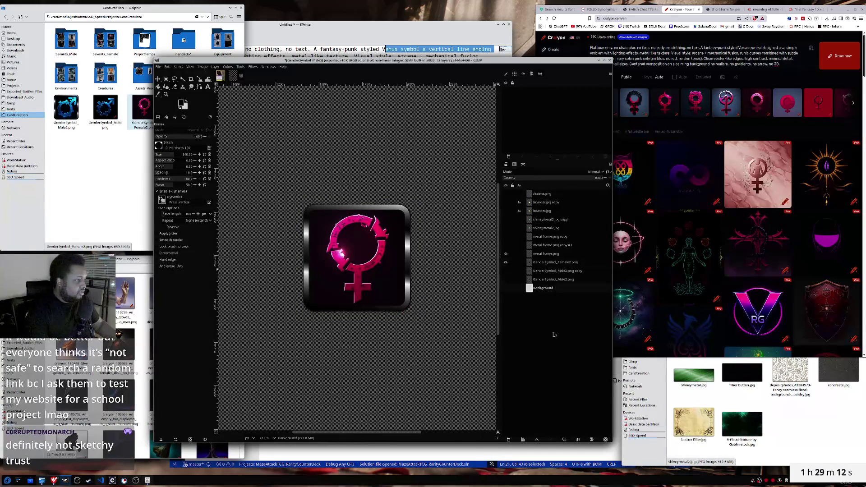
right_click(547, 346)
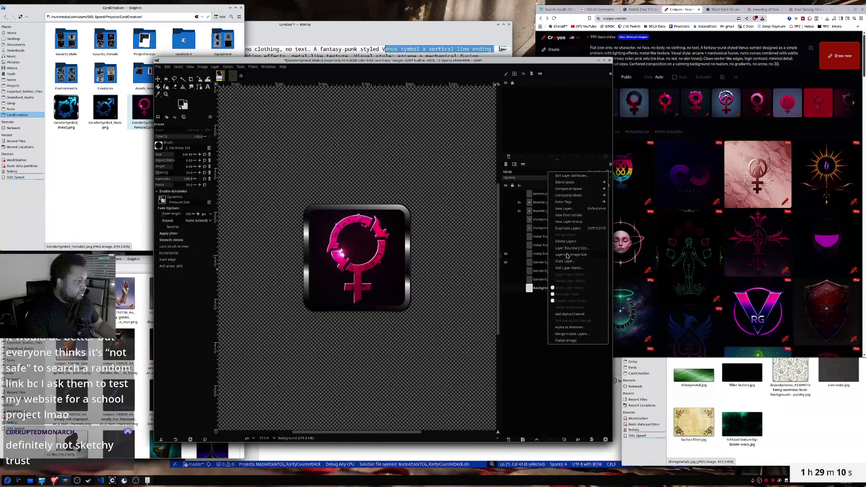
click(570, 334)
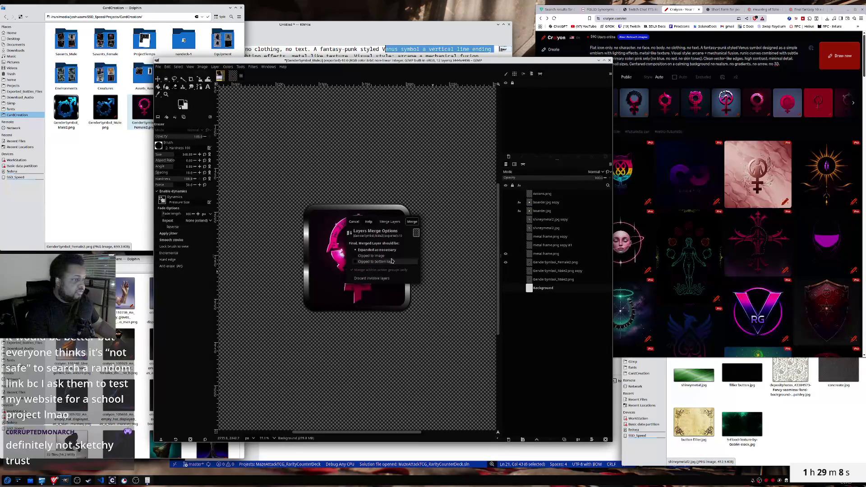
click(412, 221)
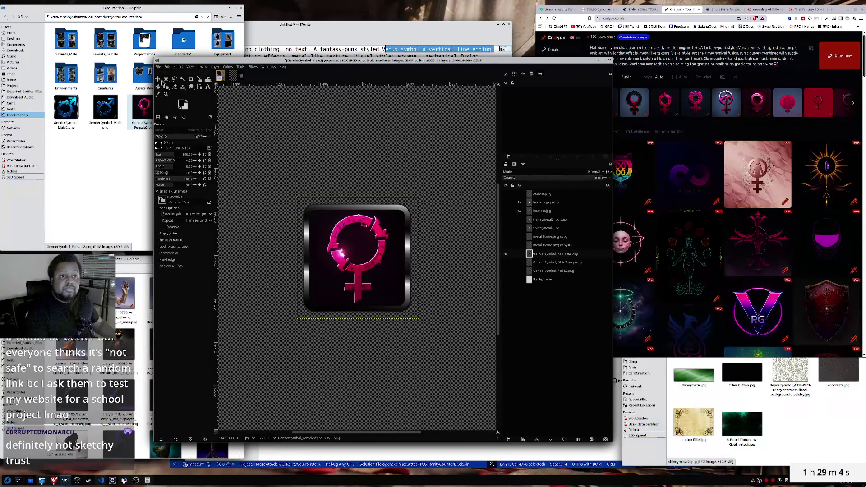
Crop both the layer and the image to the framed symbol's content
key(m)
click(215, 67)
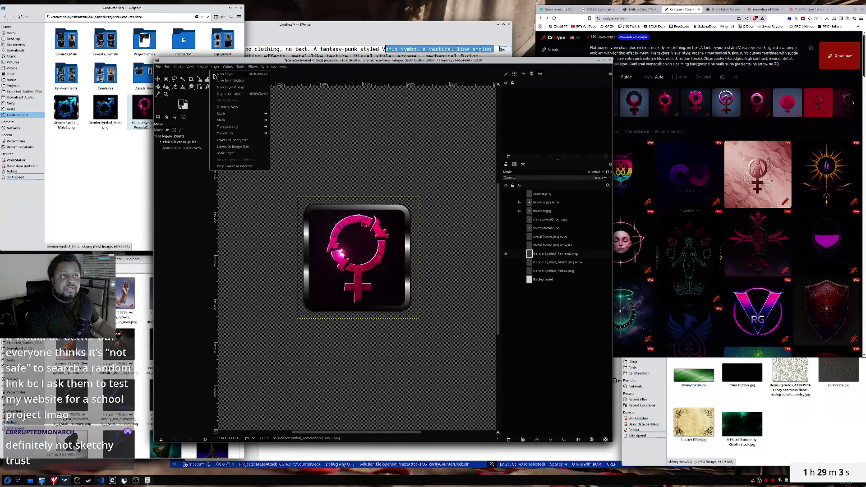
click(230, 165)
click(202, 67)
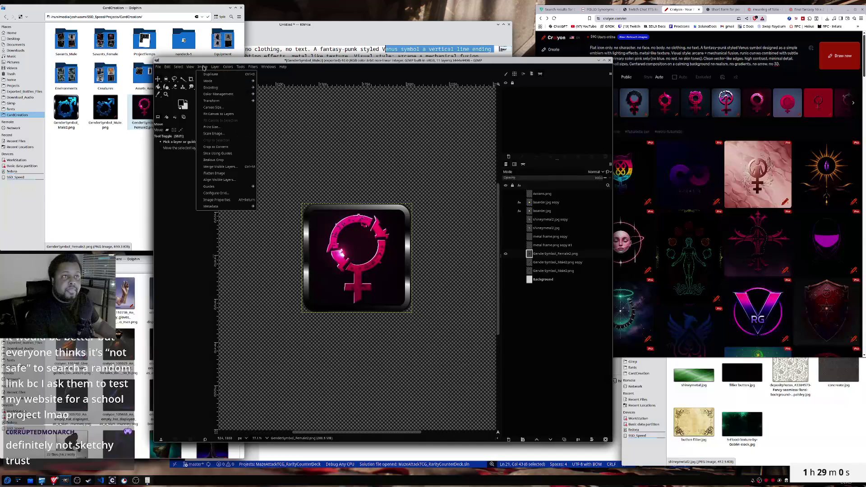
click(221, 146)
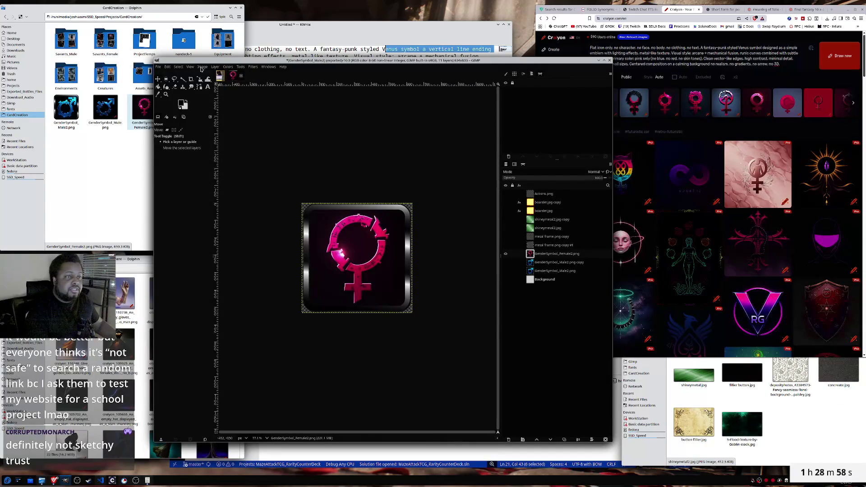
click(158, 67)
click(173, 146)
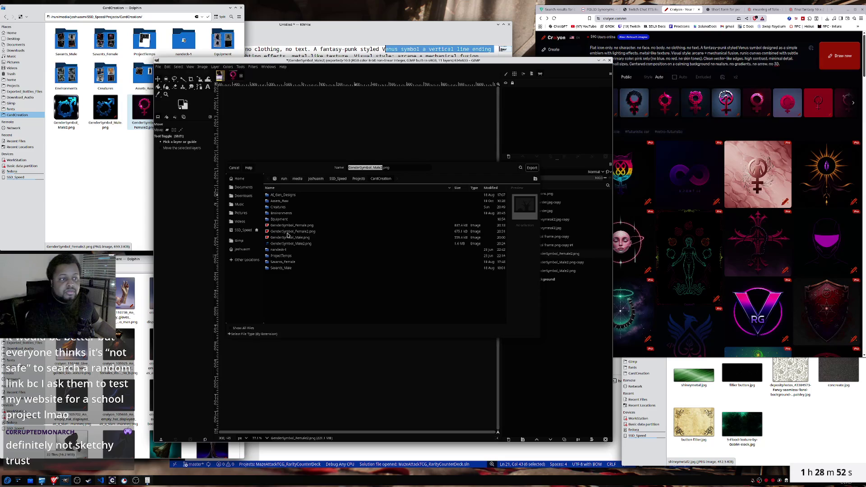
Export the framed symbol over GenderSymbol_Female2.png, replacing the existing file with default PNG settings
click(287, 232)
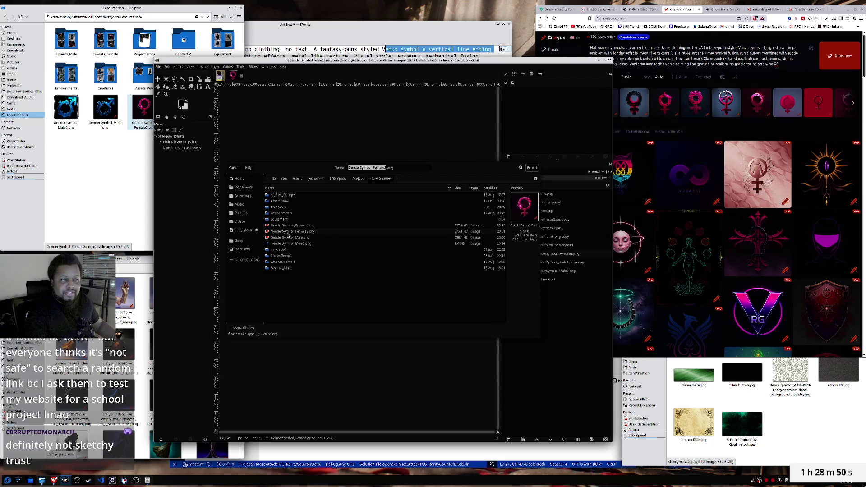
click(532, 168)
click(413, 269)
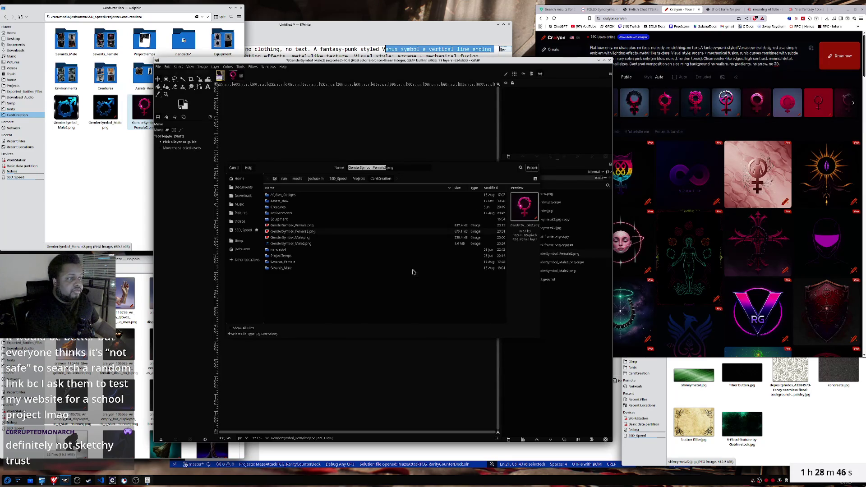
click(446, 198)
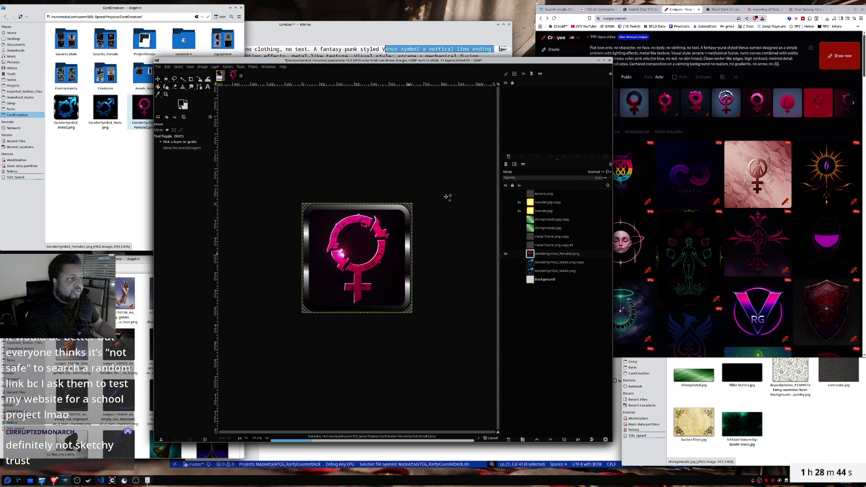
click(220, 76)
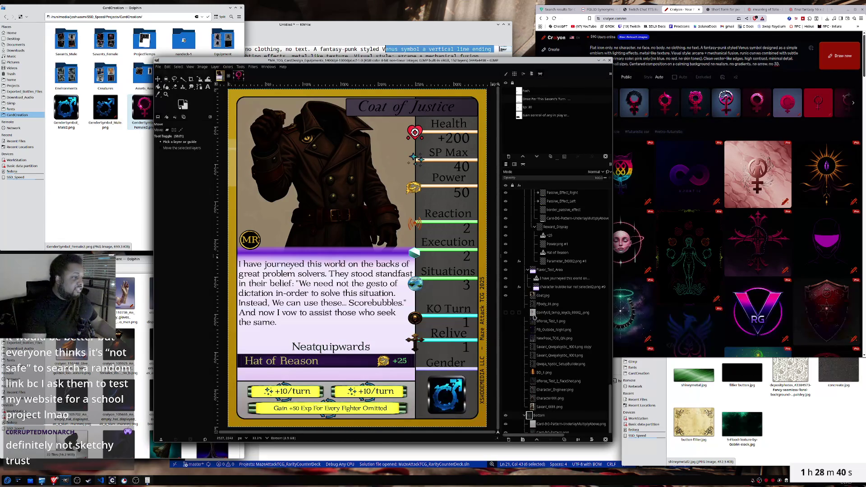
Add GenderSymbol_Female2.png above the male symbol layer and move it into the card's Gender slot
scroll(534, 317, up, 5)
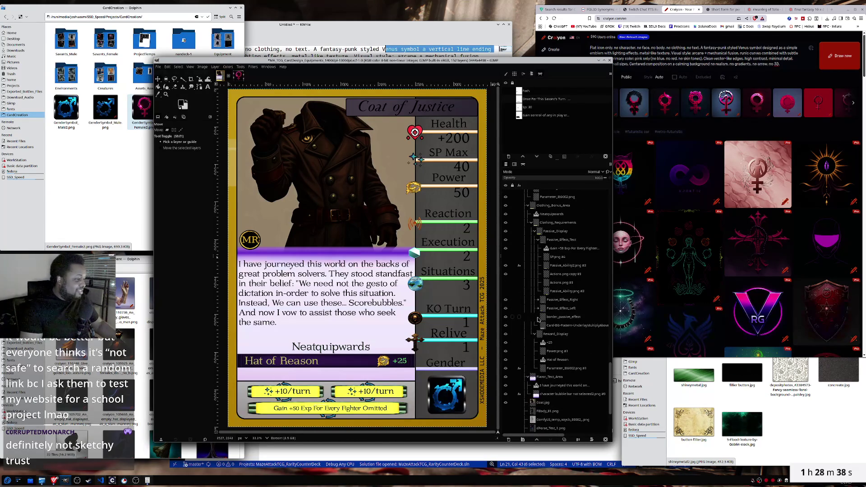
scroll(538, 319, up, 3)
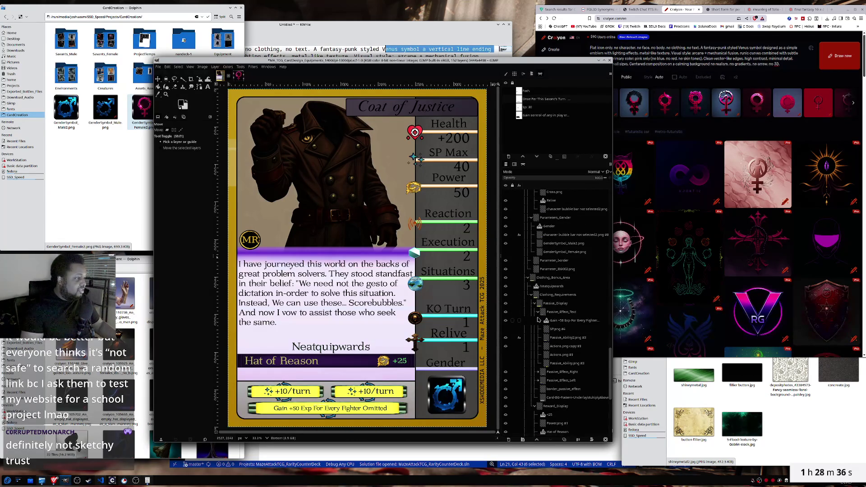
scroll(538, 319, up, 2)
click(558, 283)
click(140, 108)
mouse_move(140, 107)
mouse_down()
mouse_move(384, 293)
mouse_move(397, 289)
mouse_up()
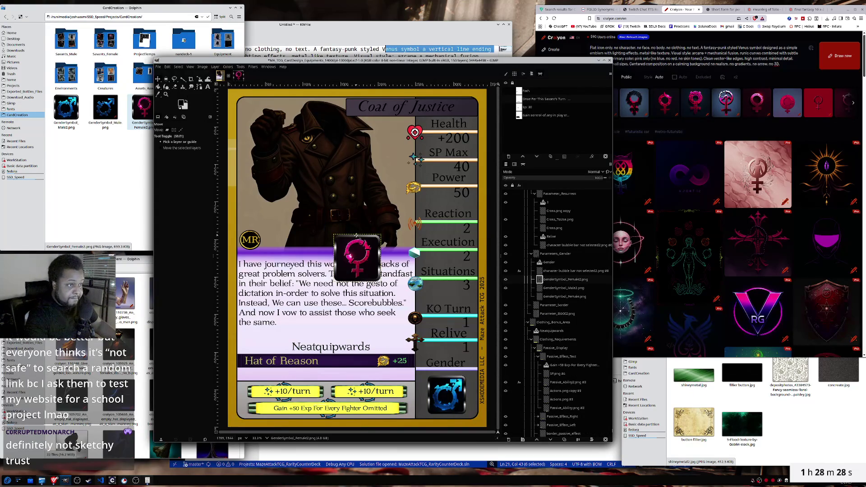
mouse_move(356, 235)
mouse_down()
mouse_move(439, 356)
mouse_move(445, 383)
mouse_move(446, 374)
mouse_up()
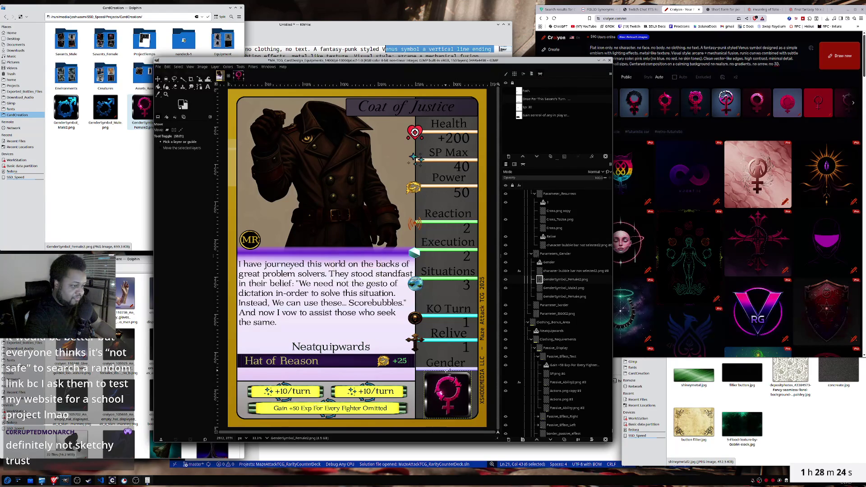
right_click(563, 288)
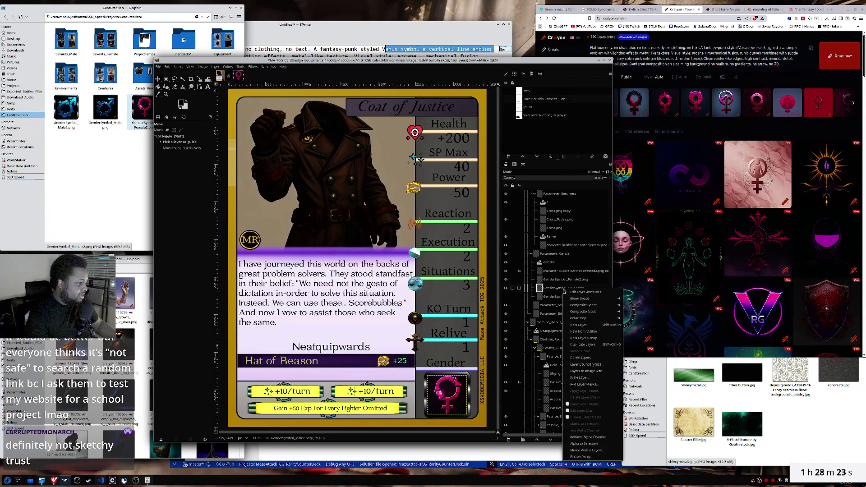
Scale the female symbol layer to 552 px, set it to 50% opacity, and show GenderSymbol_Male2.png
click(578, 378)
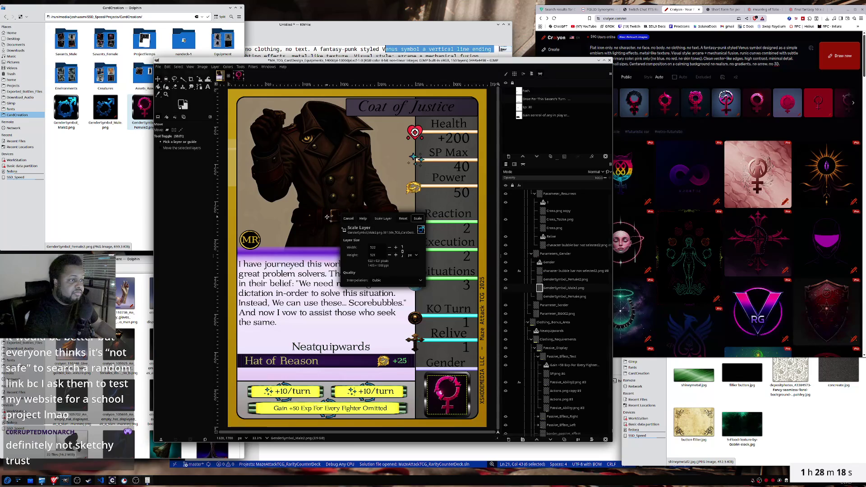
click(348, 219)
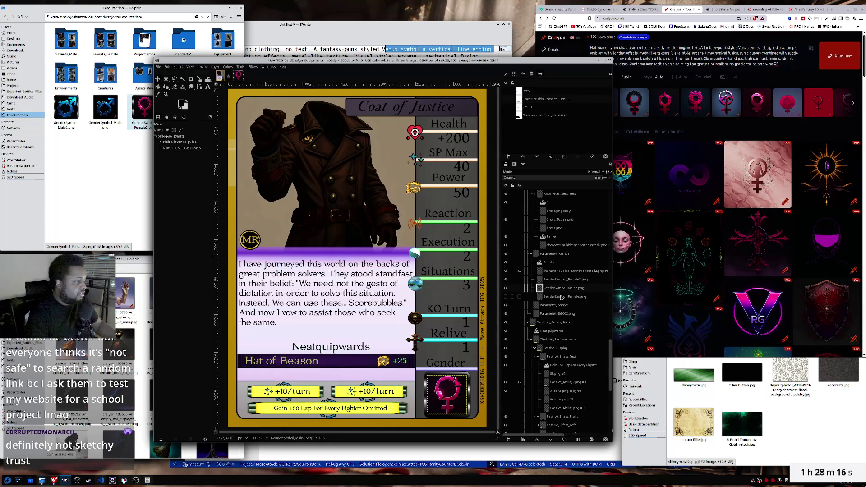
click(565, 282)
right_click(567, 282)
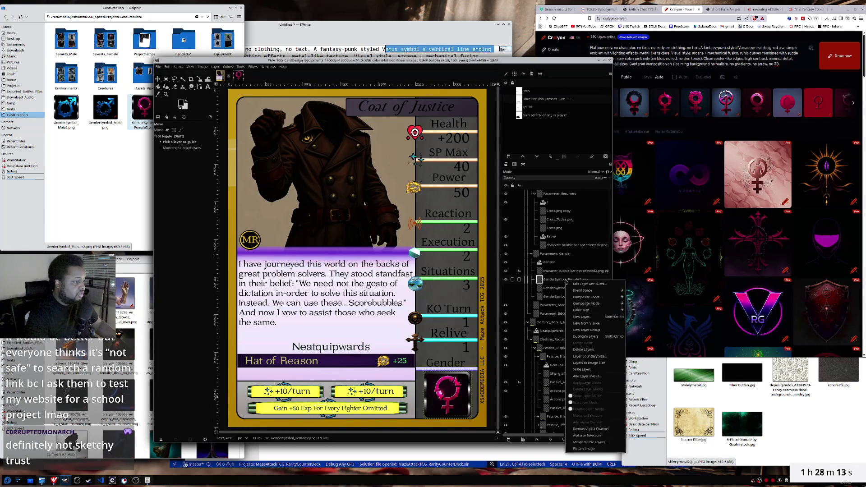
click(582, 370)
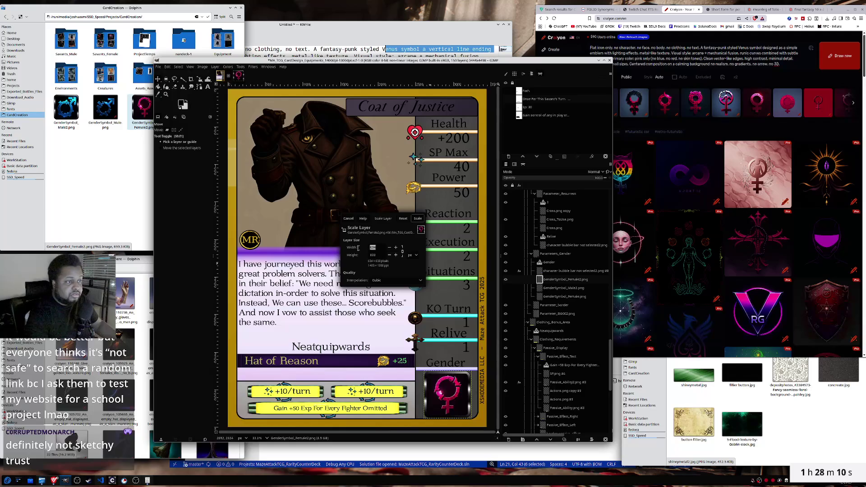
text(552)
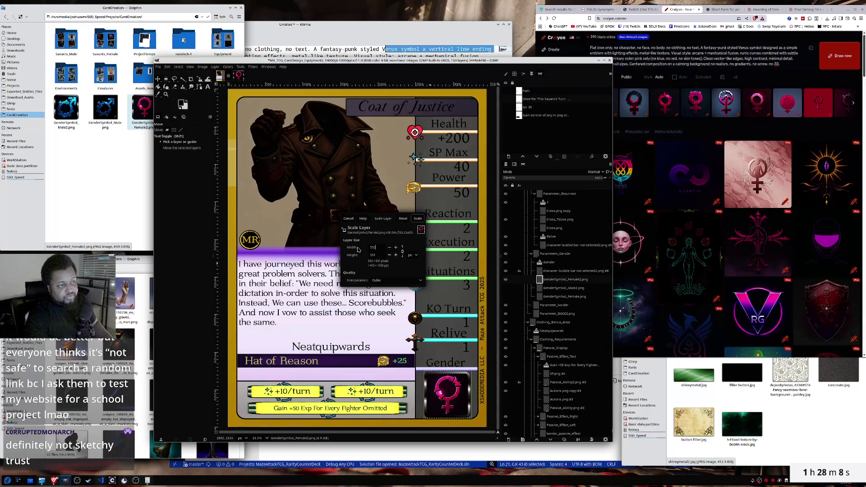
click(417, 218)
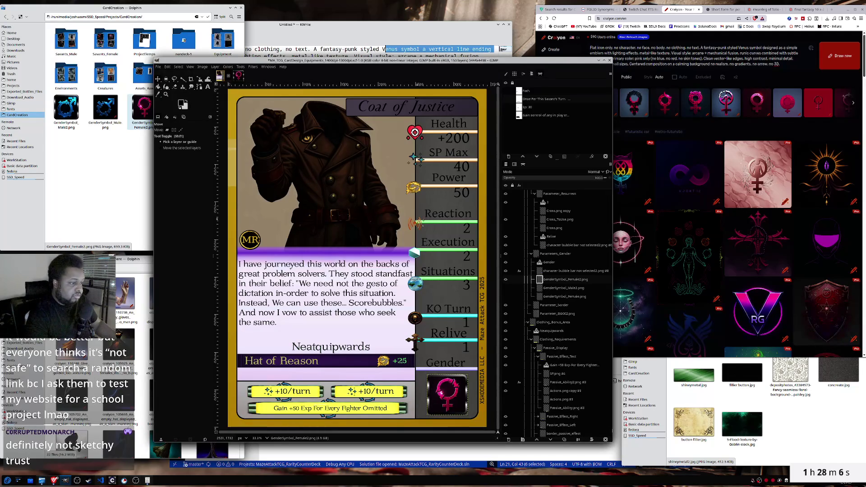
click(556, 178)
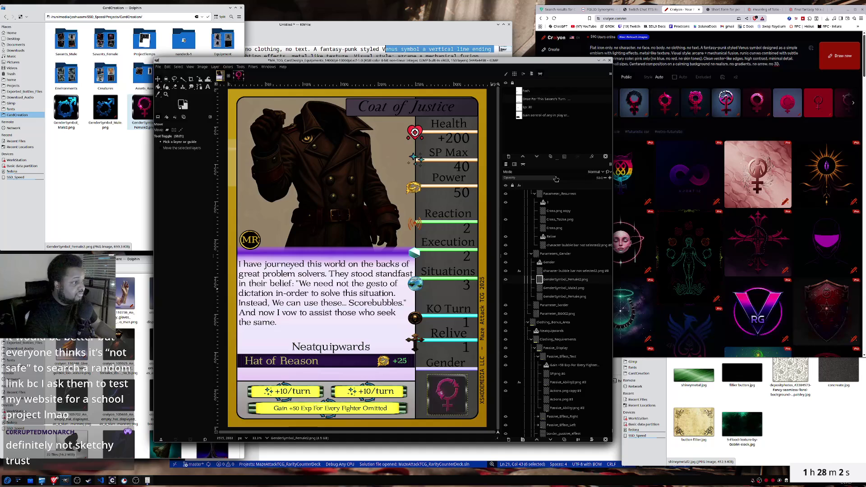
click(505, 289)
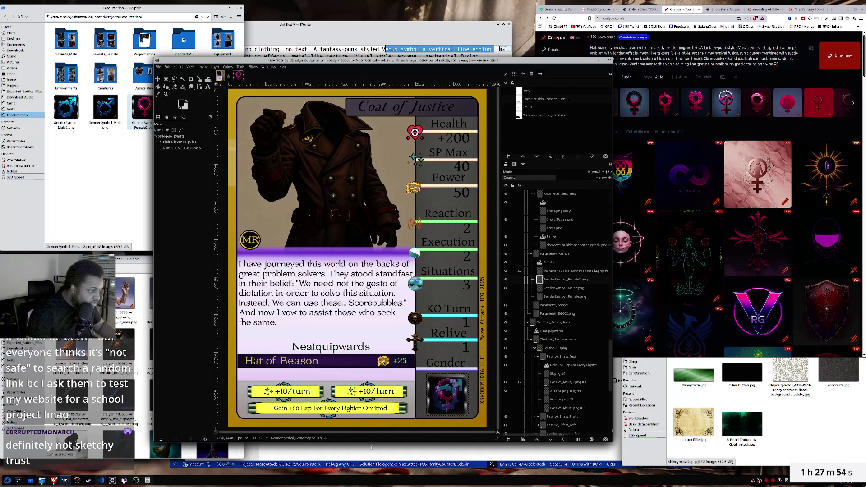
Hand-resize the female symbol with width and height unlinked, nudging its corner and edges inward
scroll(454, 391, up, 3)
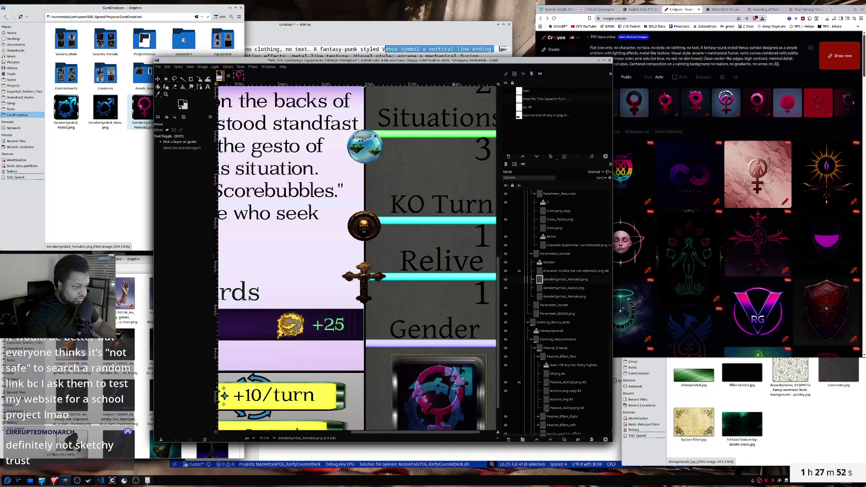
scroll(454, 391, up, 4)
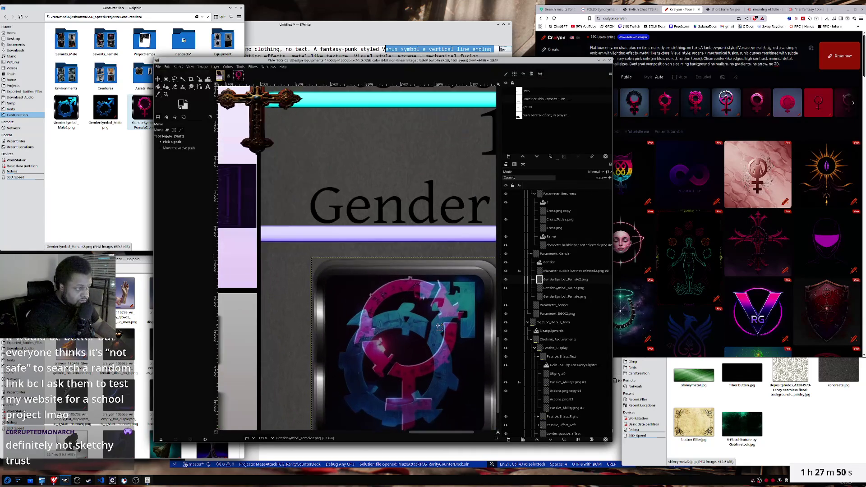
scroll(438, 325, down, 1)
scroll(429, 299, down, 1)
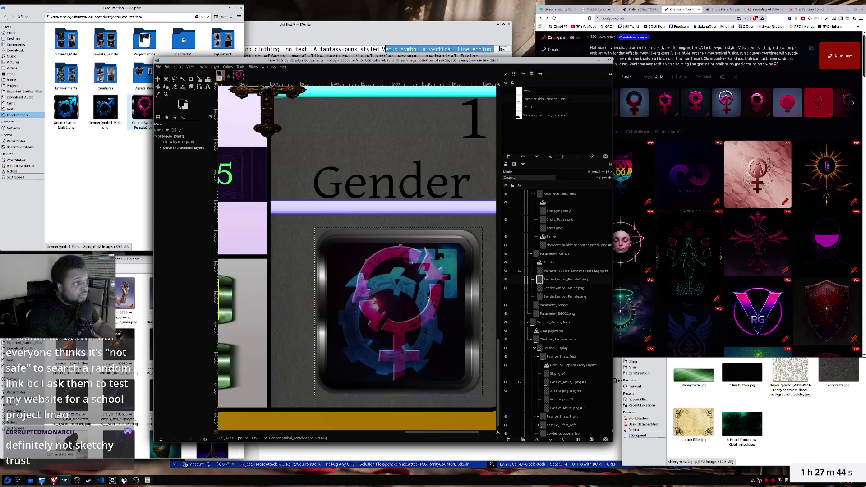
key(shift+s)
click(468, 180)
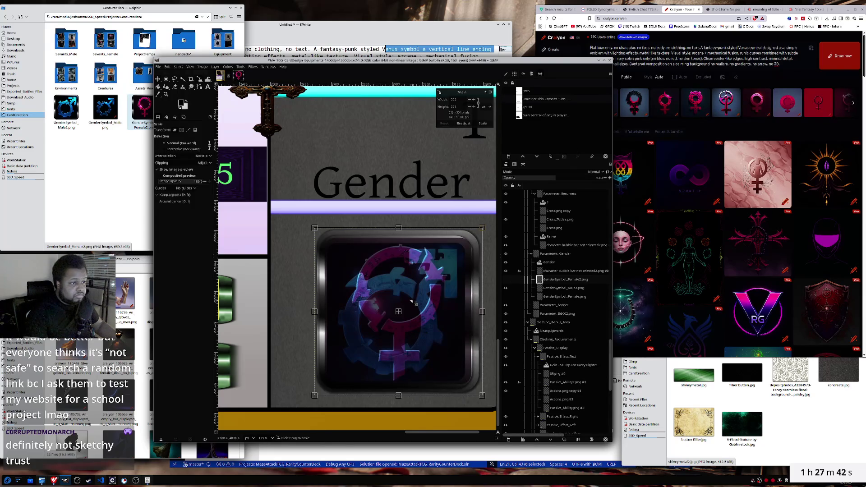
click(478, 105)
drag(481, 229, 476, 235)
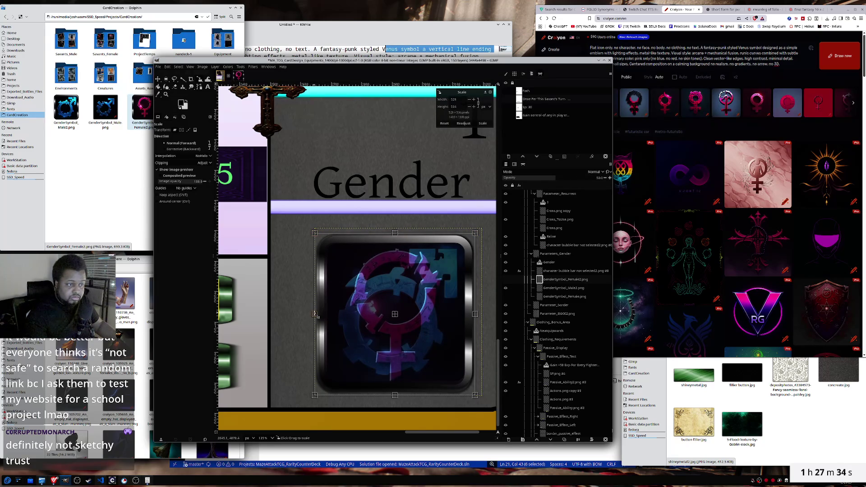
drag(314, 314, 317, 315)
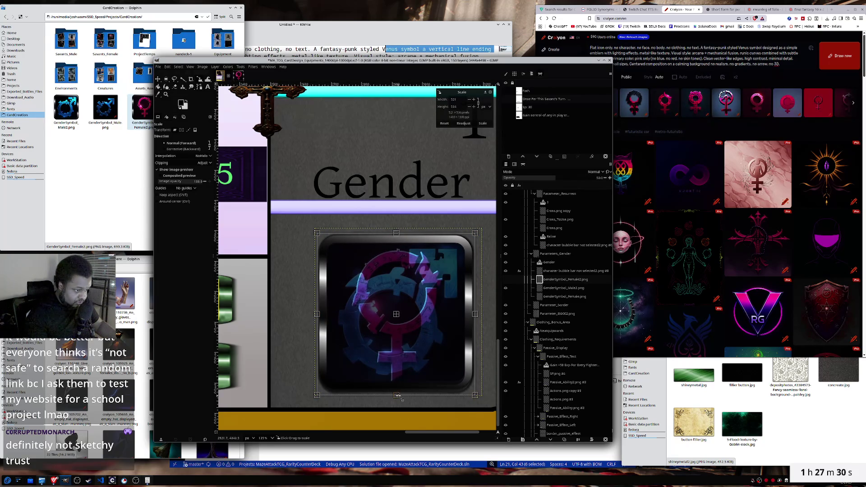
drag(398, 398, 399, 394)
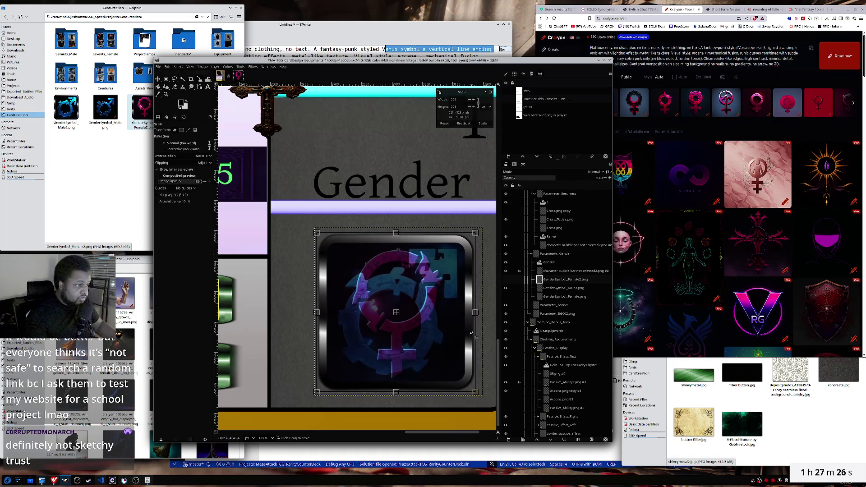
click(482, 123)
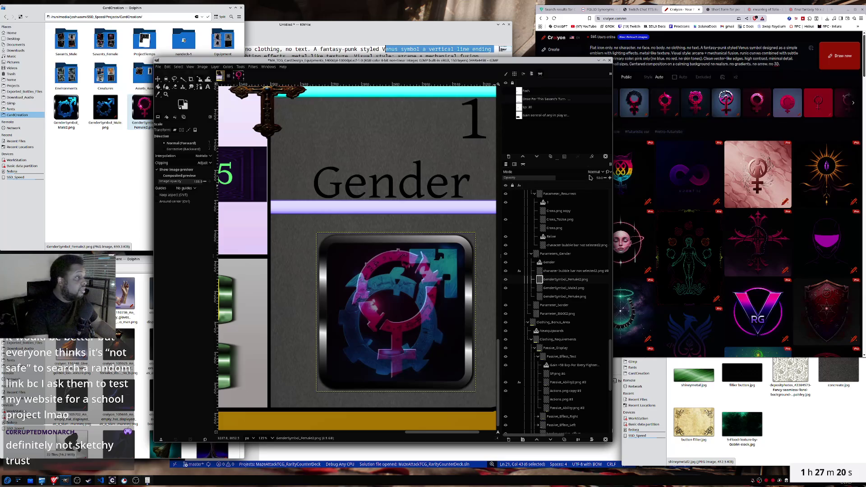
Restore the female symbol to full opacity and zoom out to fit the whole card
drag(580, 177, 618, 179)
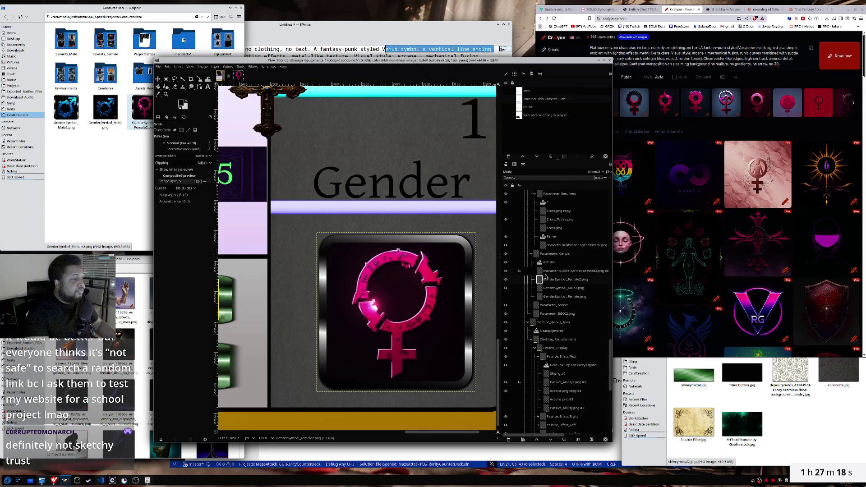
scroll(286, 253, down, 3)
scroll(285, 253, down, 1)
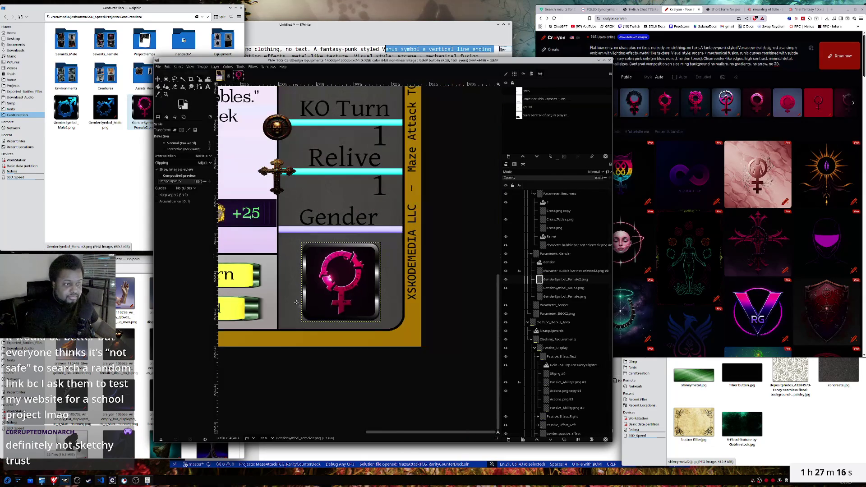
drag(286, 363, 397, 392)
scroll(363, 359, down, 3)
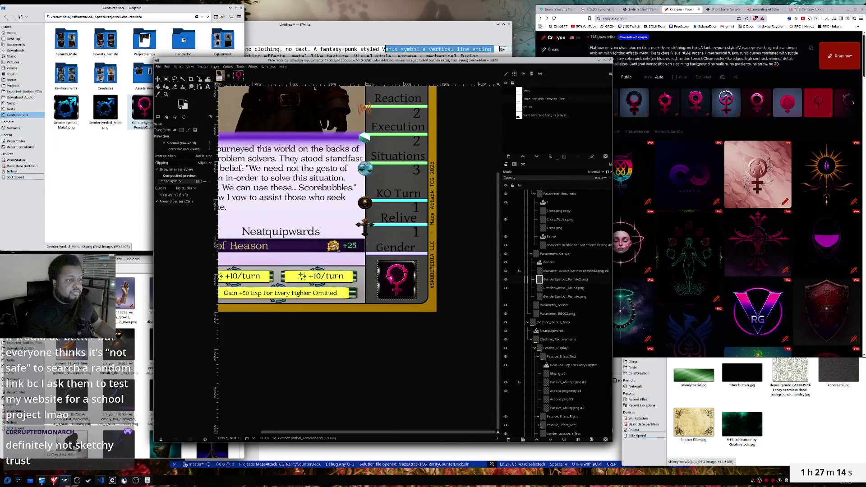
drag(363, 358, 364, 356)
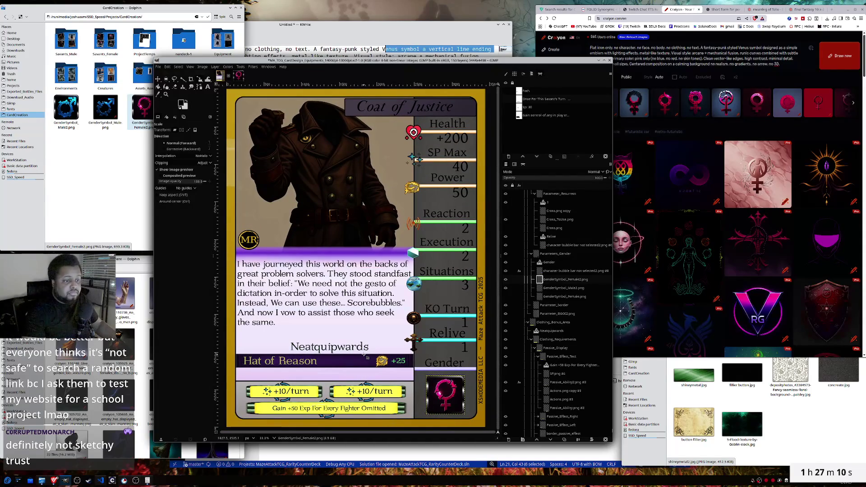
Compare the two symbols, leaving GenderSymbol_Female2 hidden so the blue male symbol shows
click(505, 279)
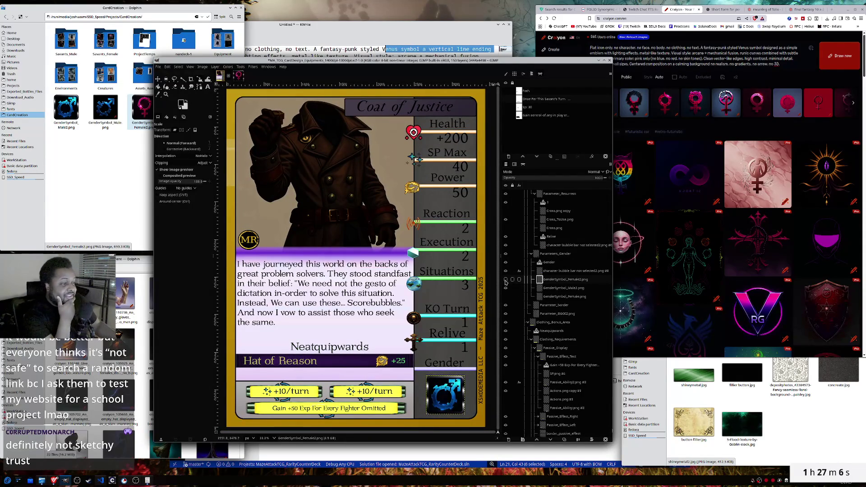
click(505, 280)
click(505, 281)
click(505, 281)
click(505, 280)
click(505, 281)
click(506, 280)
click(506, 281)
click(506, 280)
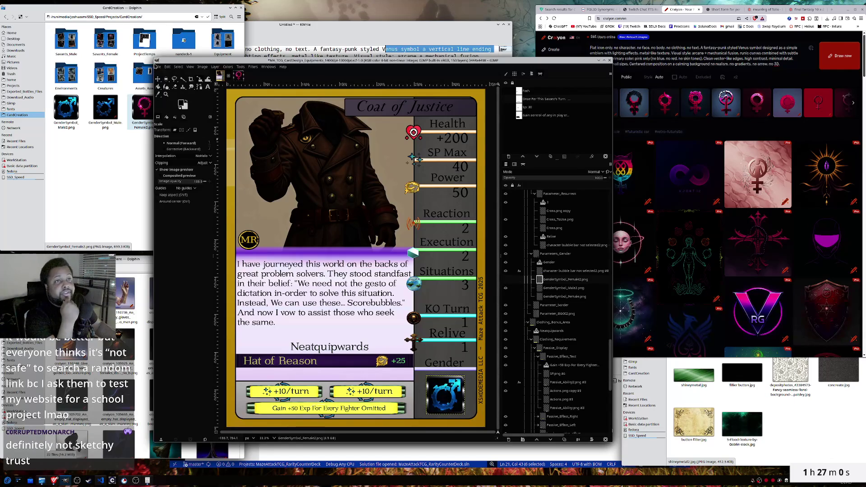
Save the card design .xcf file under its existing name
click(158, 67)
click(170, 120)
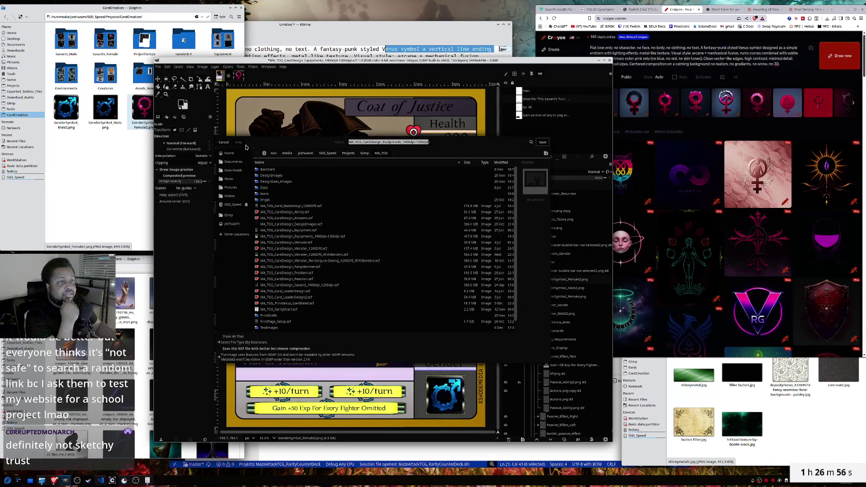
click(223, 142)
click(159, 67)
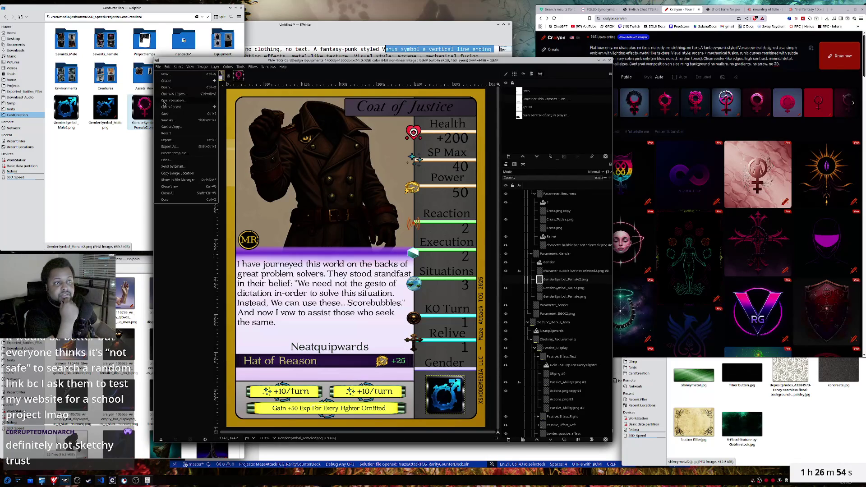
click(165, 115)
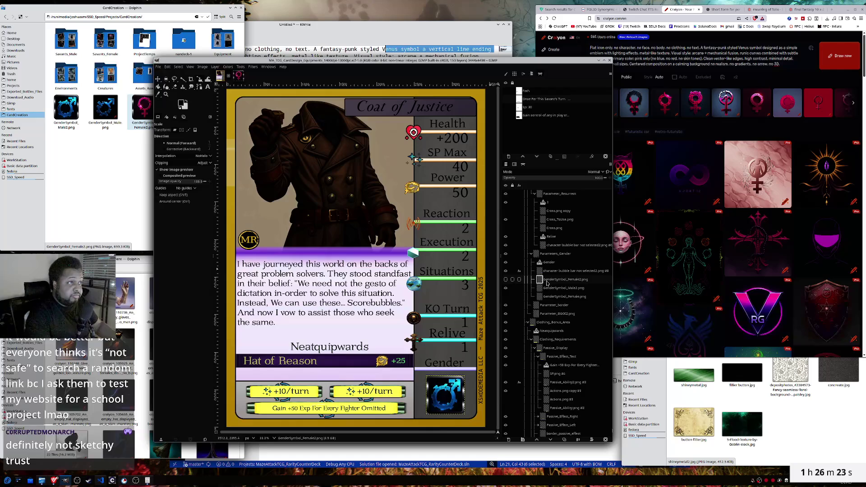
Toggle the Gender section and gender bubble bar on and off to check what they control
scroll(547, 282, up, 2)
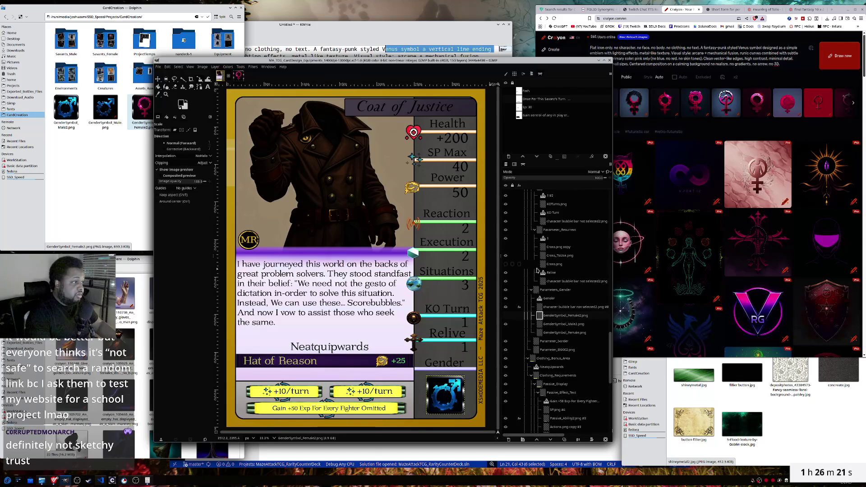
click(505, 292)
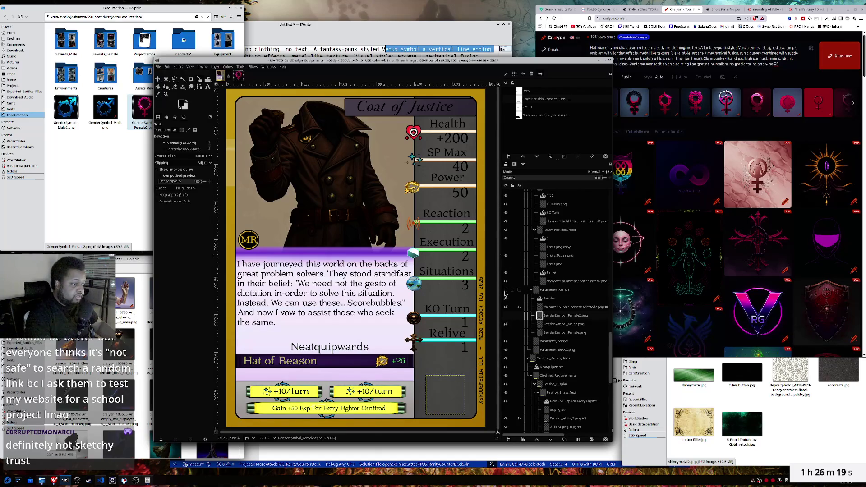
click(505, 291)
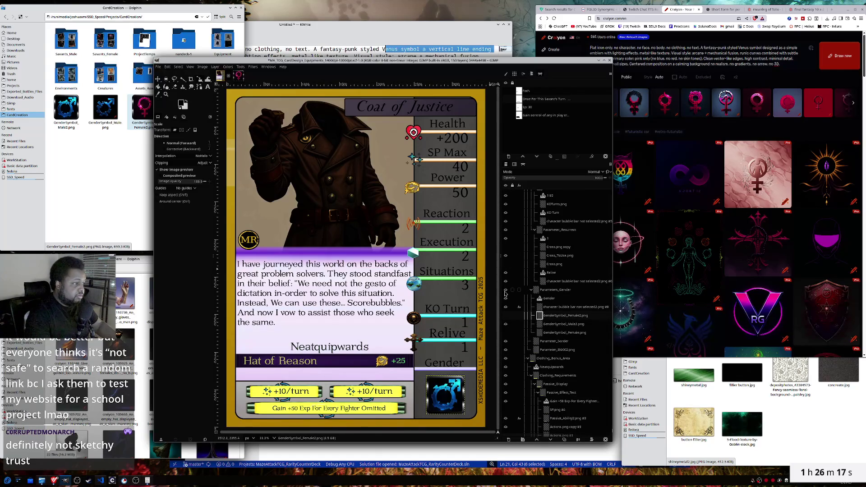
click(506, 307)
click(506, 307)
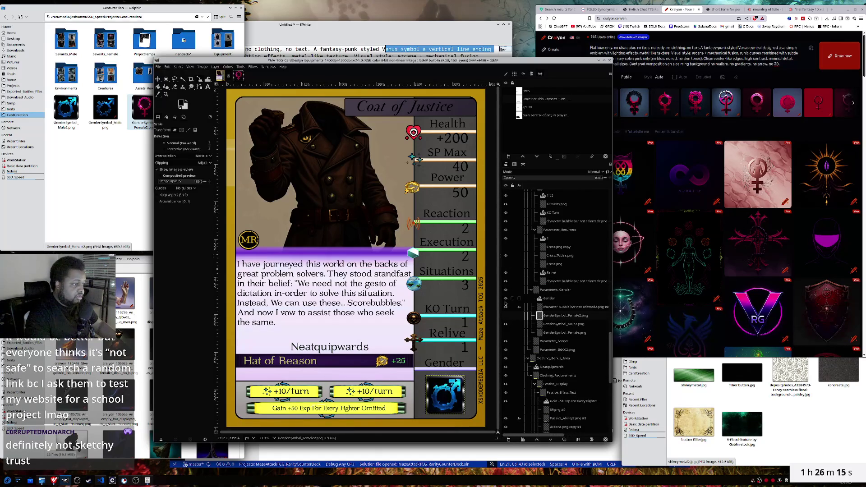
click(505, 307)
click(505, 308)
Delete the GenderSymbol_Female.png layer and confirm the blue male symbol stays visible
right_click(559, 334)
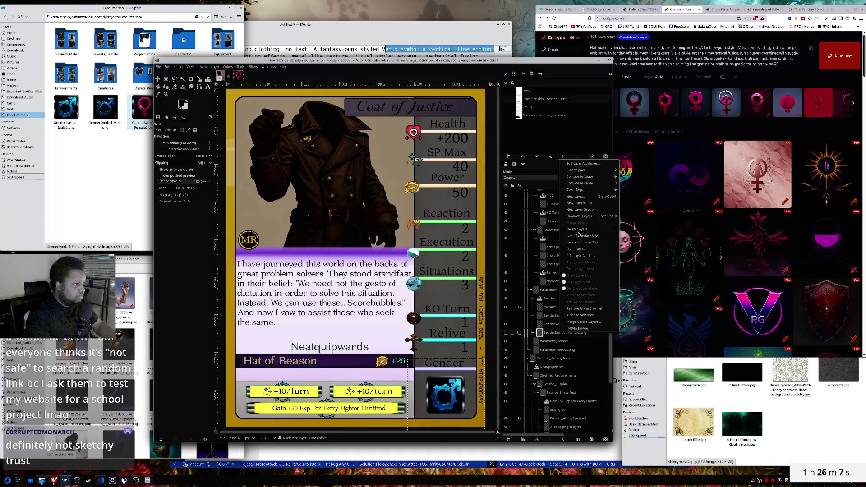
click(577, 229)
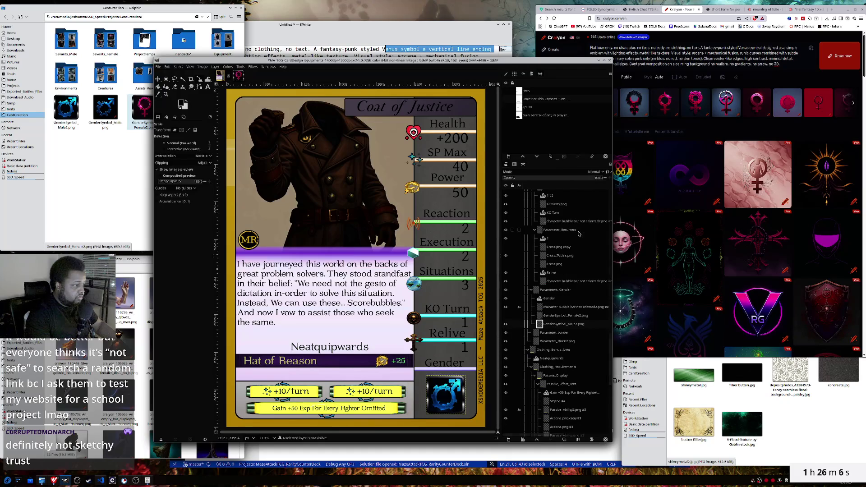
click(505, 324)
click(505, 324)
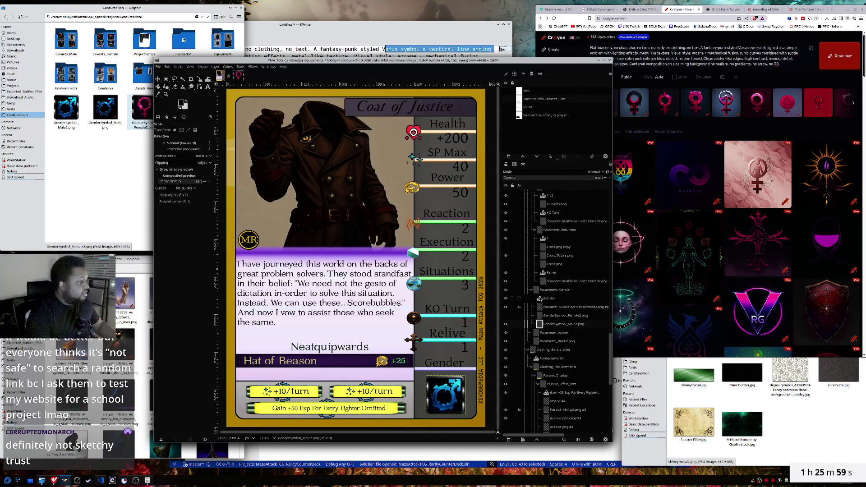
Toggle the lower bar area and Clothing_Requirements group to identify the Hat of Reason bar and buttons
scroll(539, 298, down, 4)
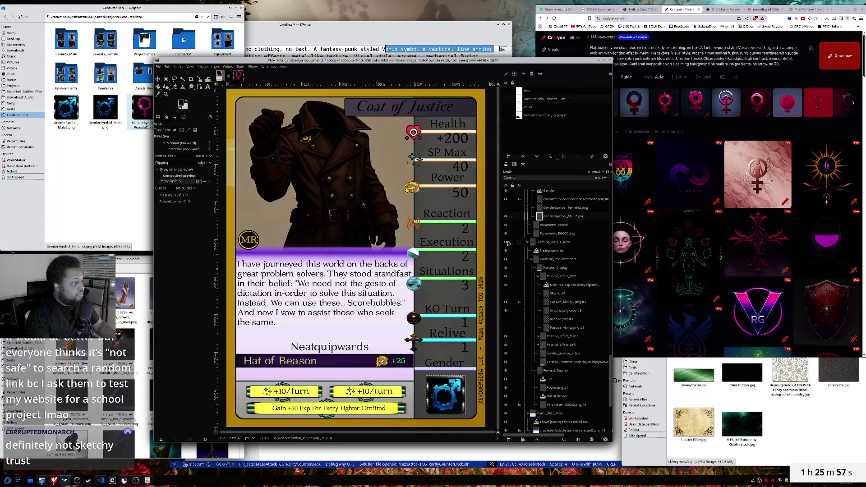
click(506, 242)
click(505, 243)
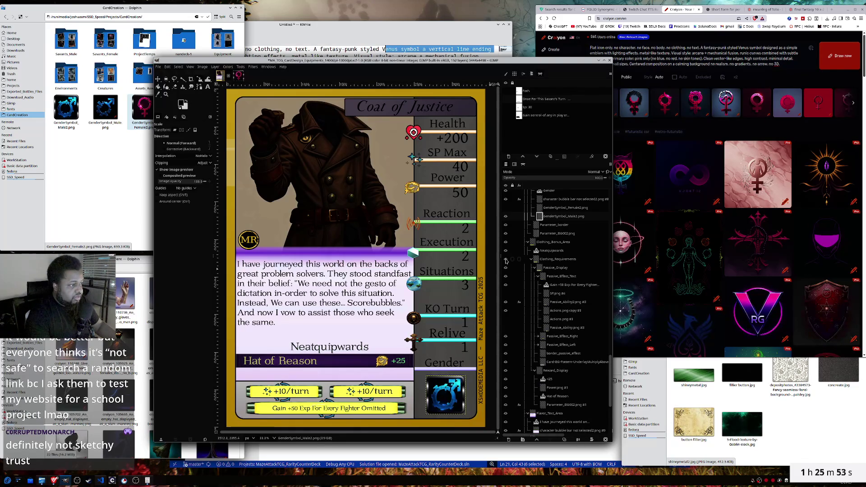
click(505, 260)
click(505, 259)
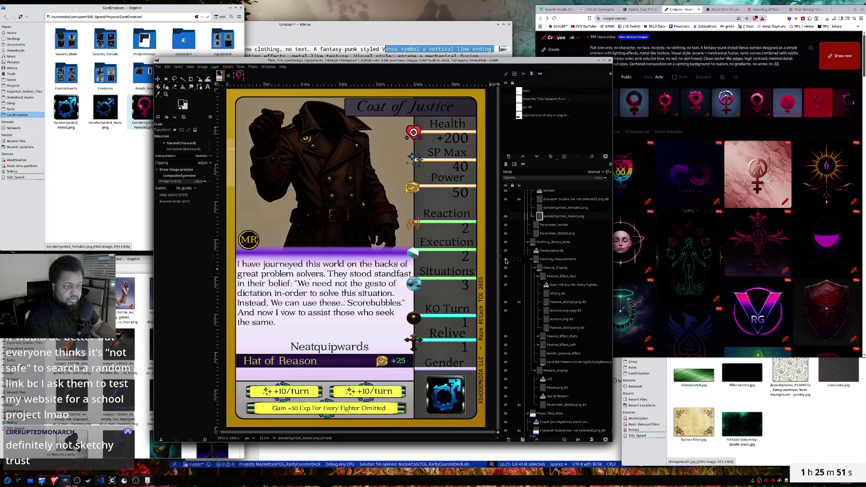
click(505, 260)
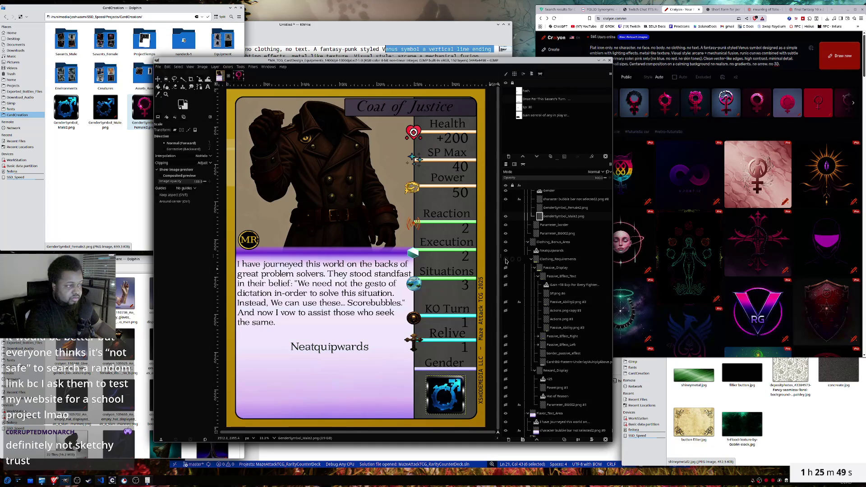
click(506, 260)
Locate the Neatquipwards text layer and move it into the Clothing_Requirements group
click(506, 250)
click(506, 250)
drag(545, 254, 547, 260)
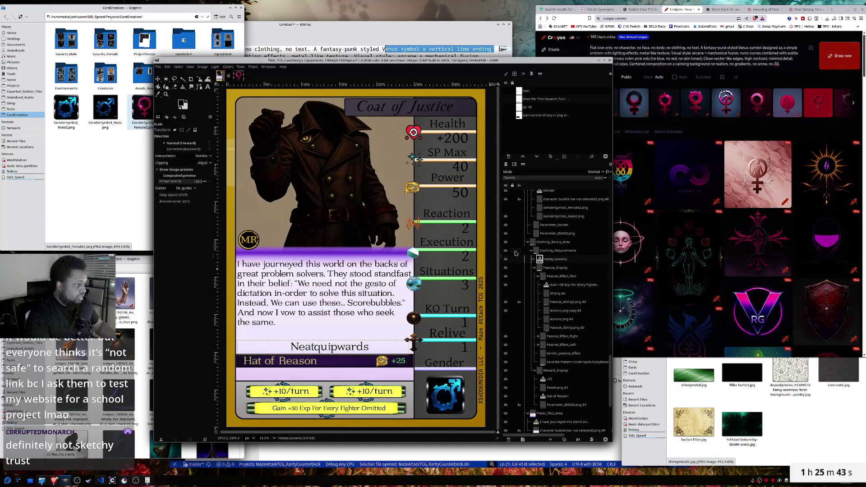
click(506, 251)
click(505, 251)
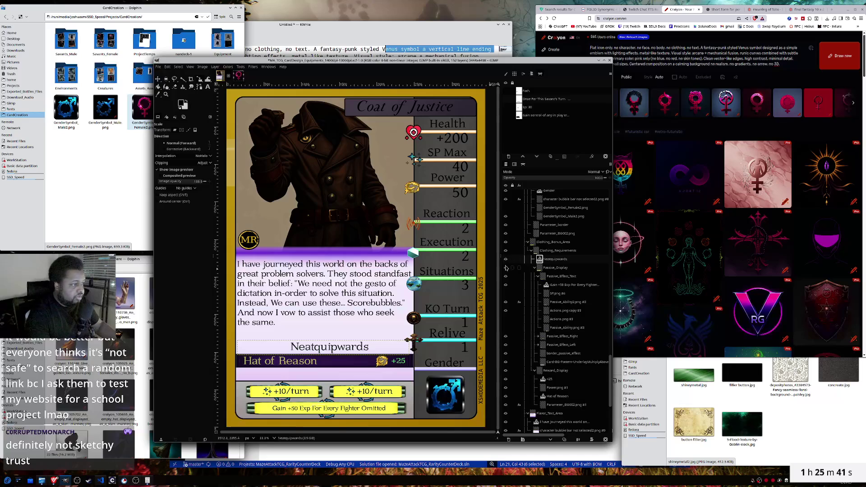
Check the passive bonus bar and Gain +50 Exp bar, then collapse the Passive_Effect_Text group
click(505, 268)
click(506, 268)
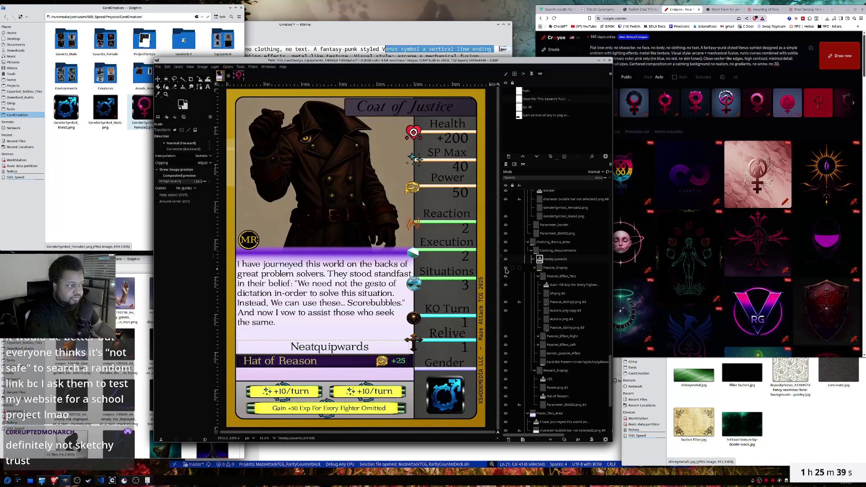
click(506, 276)
click(506, 277)
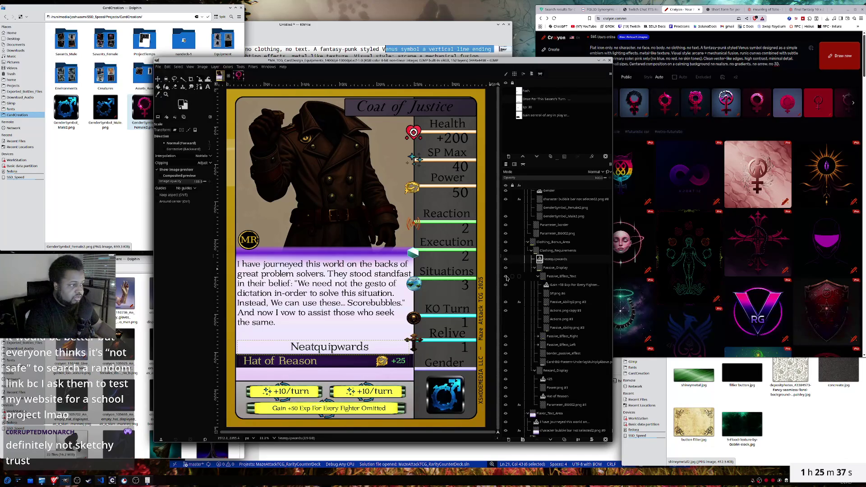
click(538, 276)
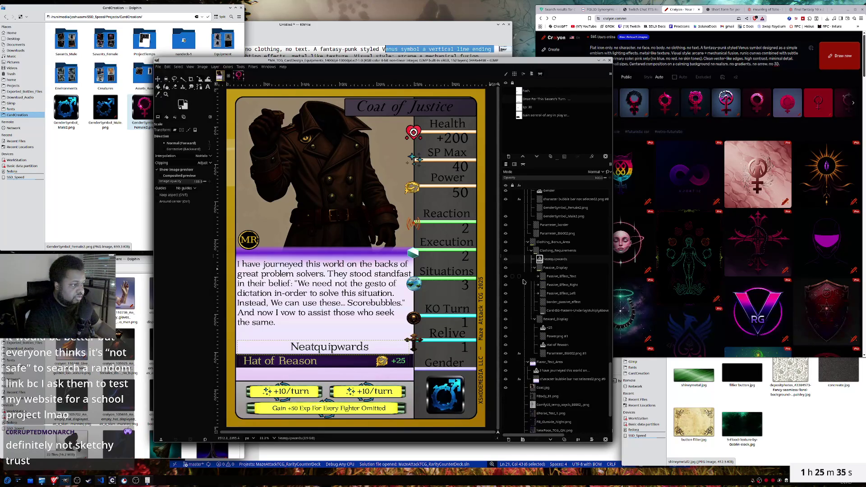
Check the +10/turn buttons, border line, patterned background and Hat of Reason +25 bar layers
click(506, 285)
click(506, 285)
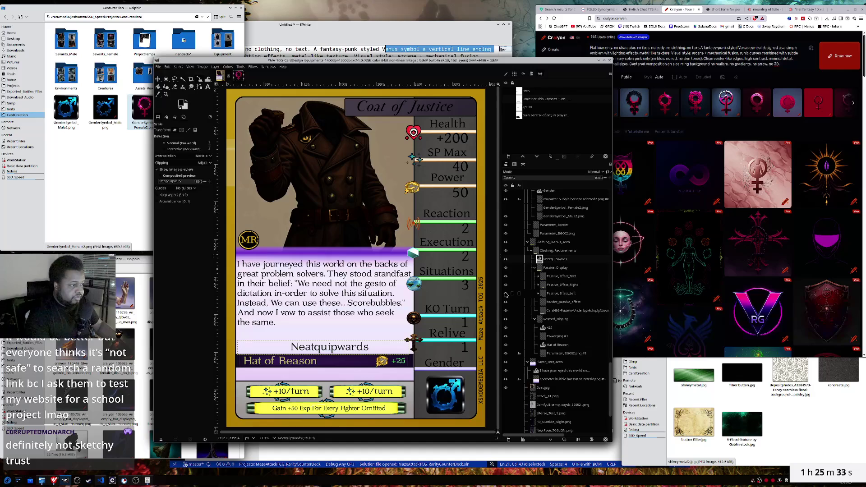
click(505, 293)
click(505, 294)
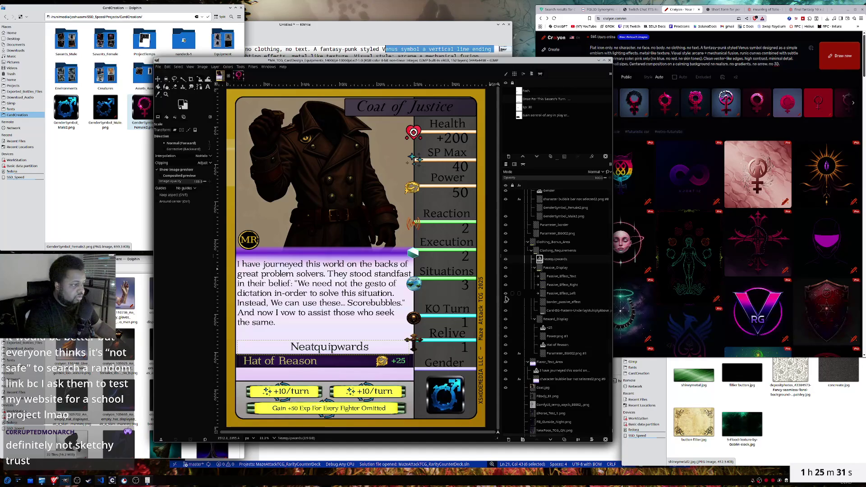
click(506, 303)
click(505, 303)
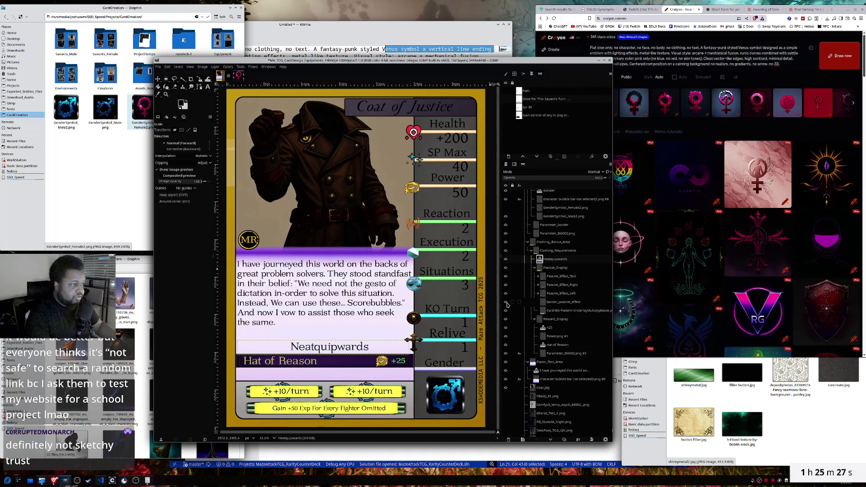
click(505, 310)
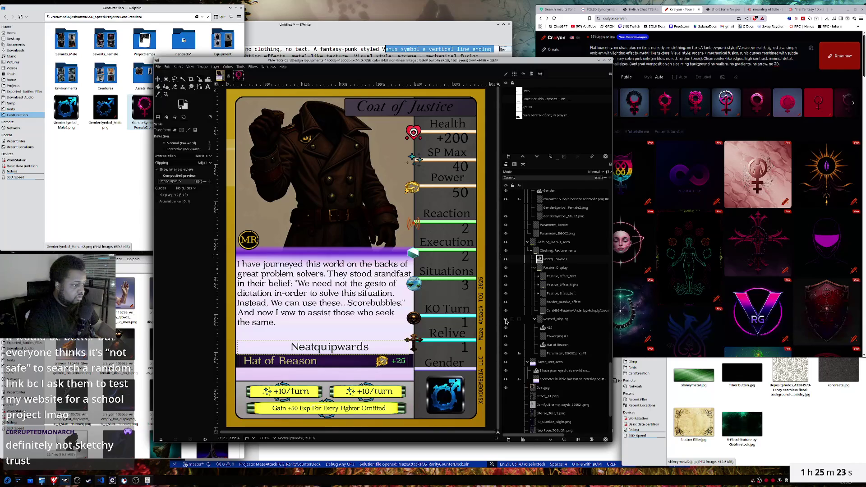
click(506, 319)
click(506, 320)
Start scaling the Reward_Display group and recheck the Clothing_Bonus_Area visibility
click(554, 319)
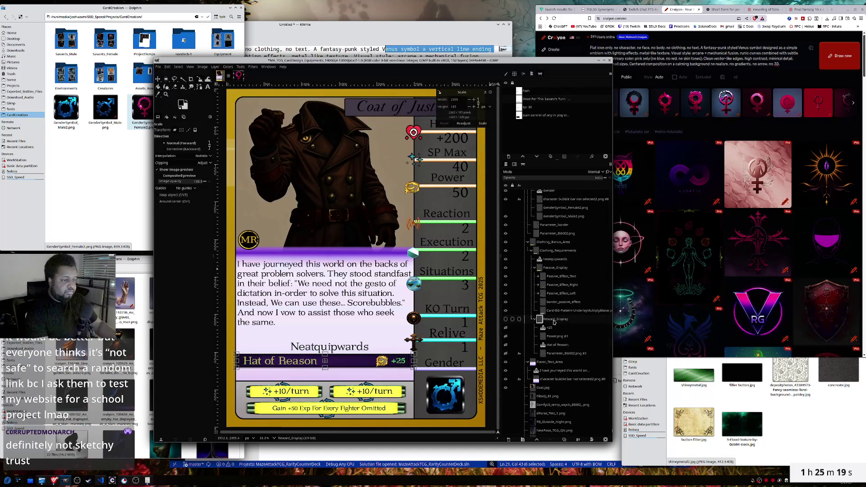
click(506, 243)
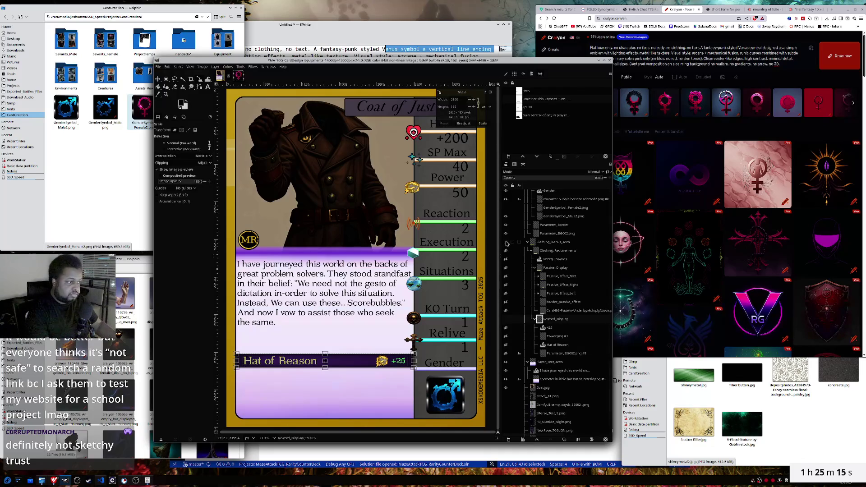
click(505, 244)
scroll(551, 308, up, 4)
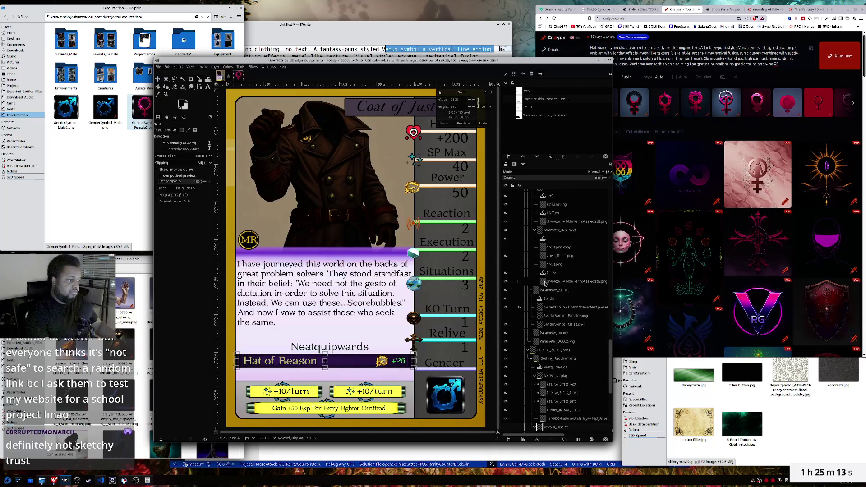
scroll(551, 308, down, 3)
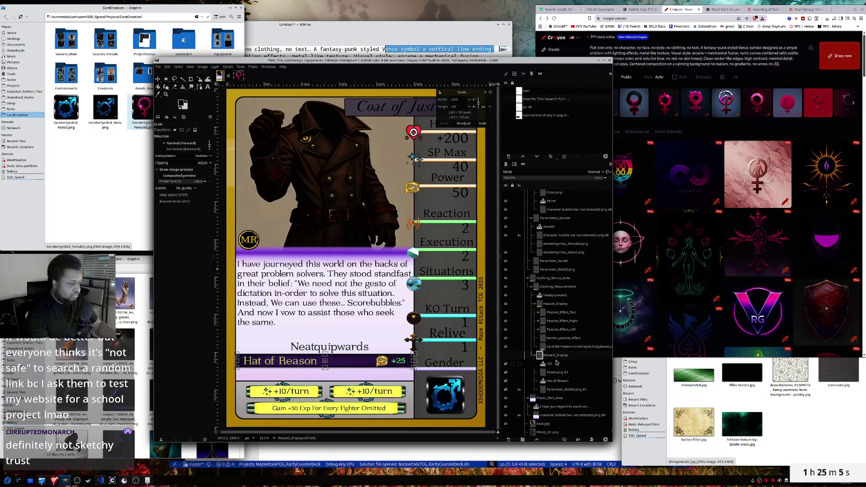
Compare the card with the Clothing_Bonus_Area section hidden and shown
click(506, 278)
click(506, 279)
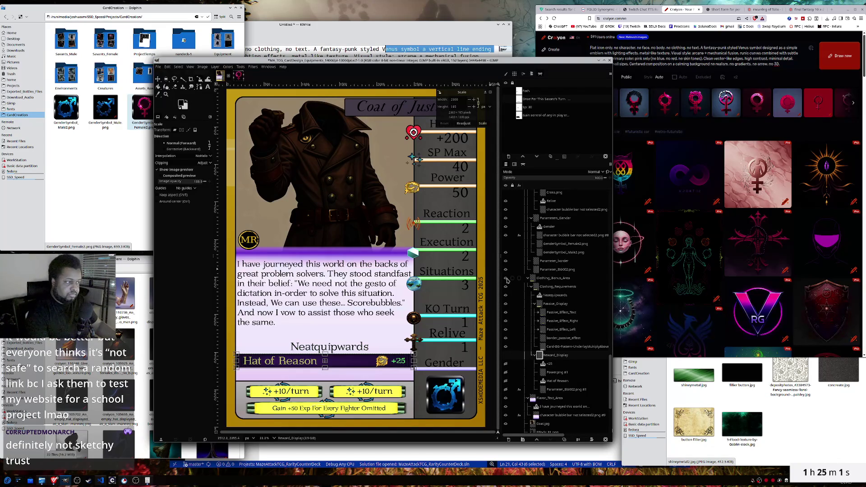
click(506, 278)
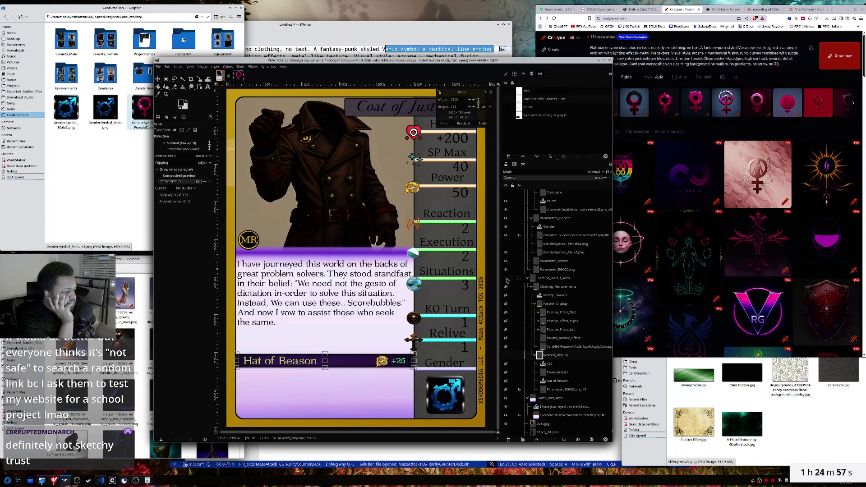
click(506, 279)
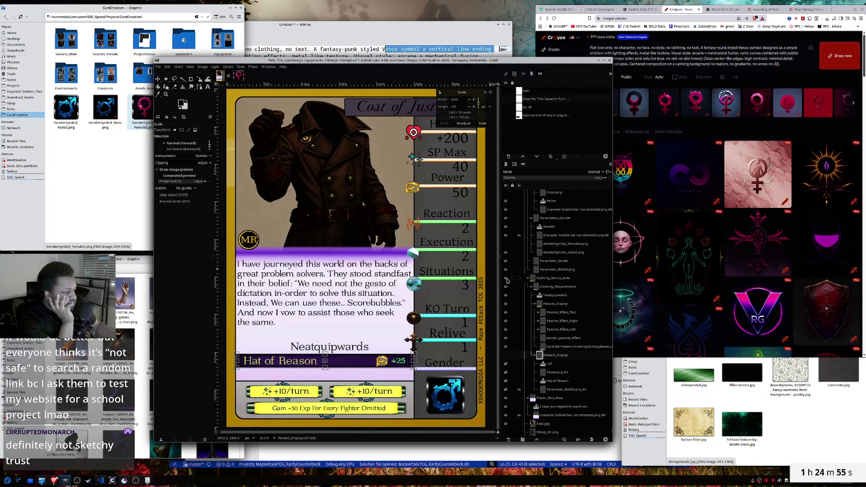
click(506, 278)
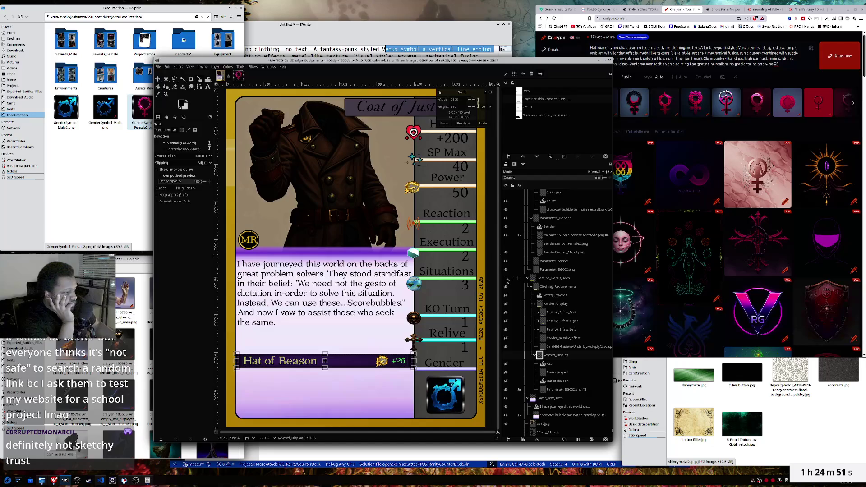
click(506, 278)
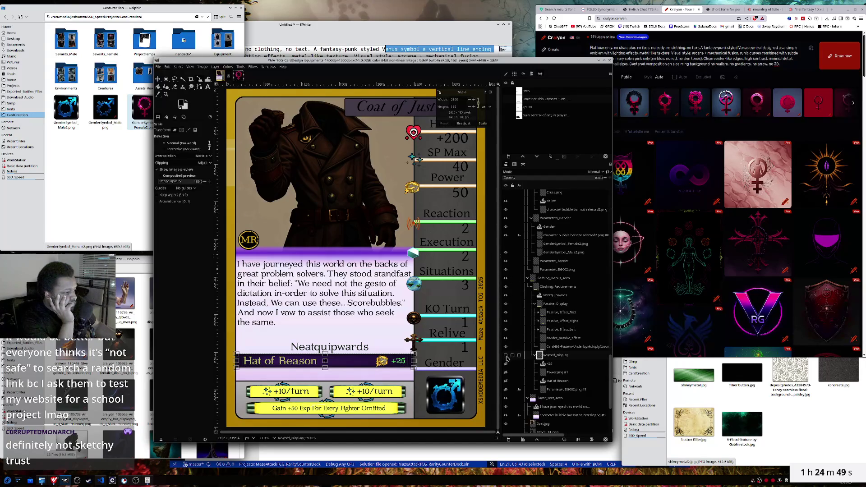
click(505, 279)
click(506, 280)
Hide the Reward_Display group and leave the Clothing_Requirements section hidden on the card
click(505, 356)
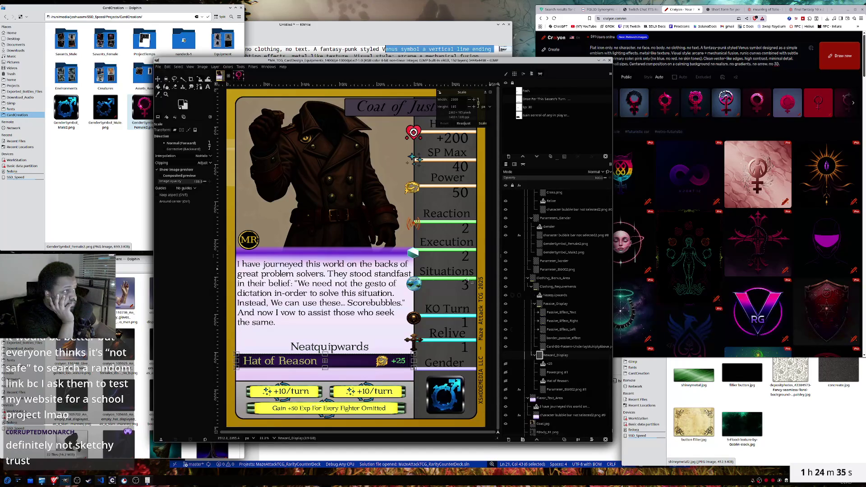
click(161, 80)
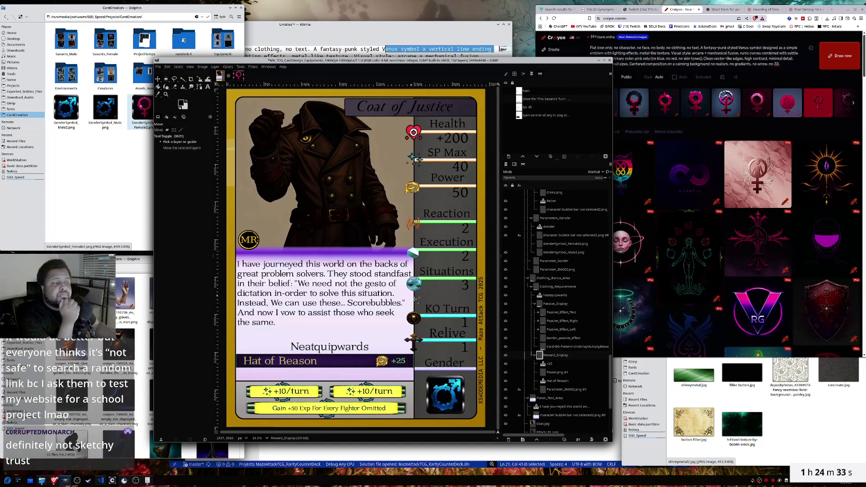
click(505, 356)
click(506, 355)
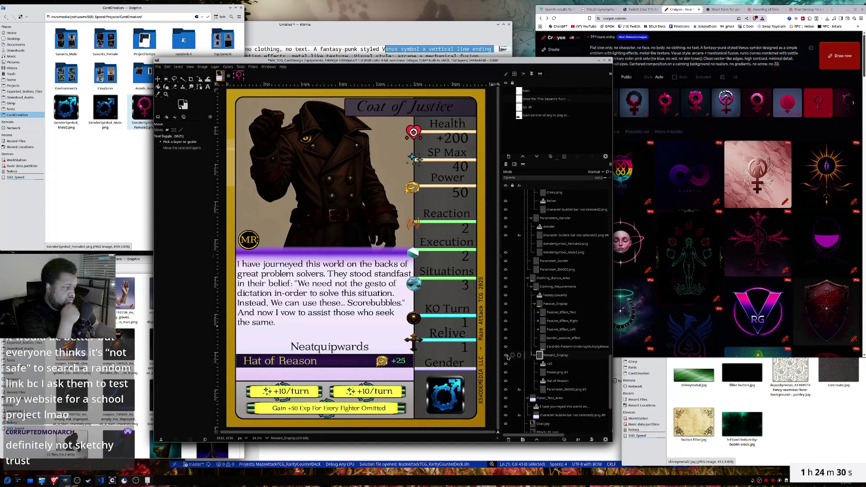
click(506, 278)
click(506, 278)
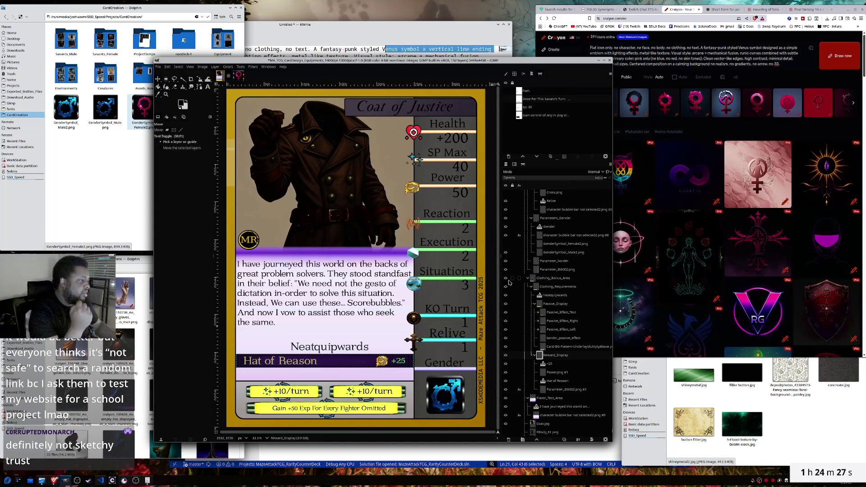
click(506, 287)
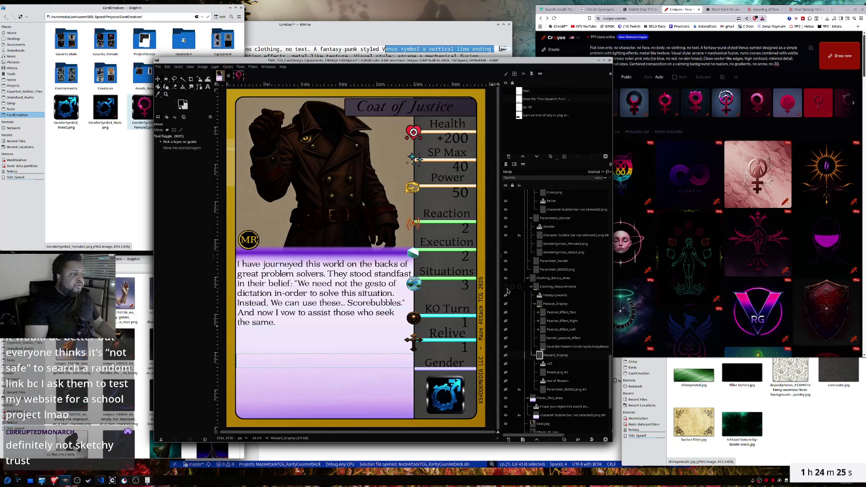
click(506, 286)
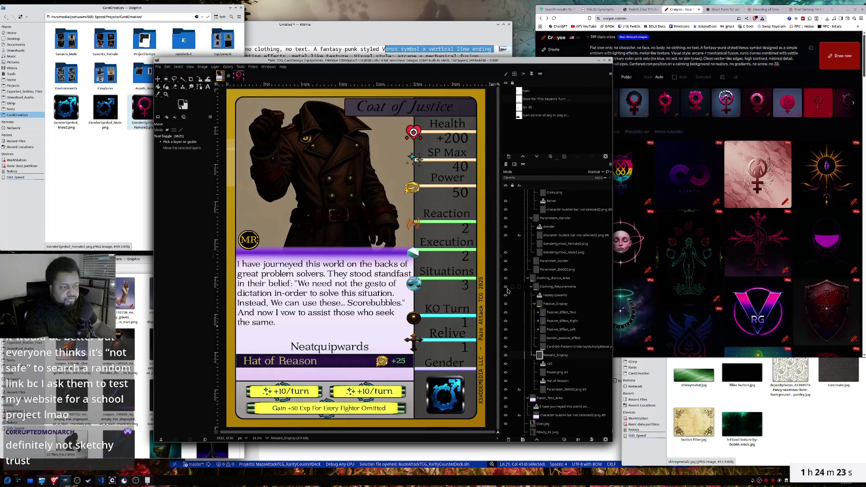
click(506, 287)
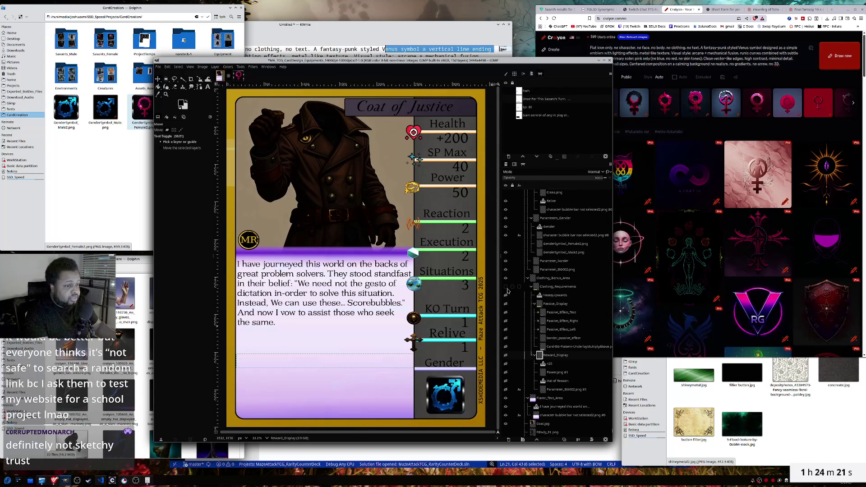
Save the card, then add a leading + to each stat value from SP Max 40 to Relive
key(ctrl+s)
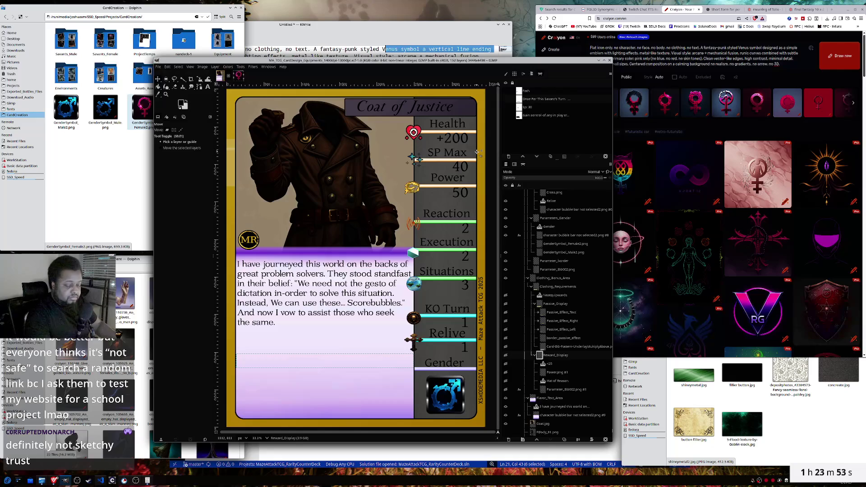
key(t)
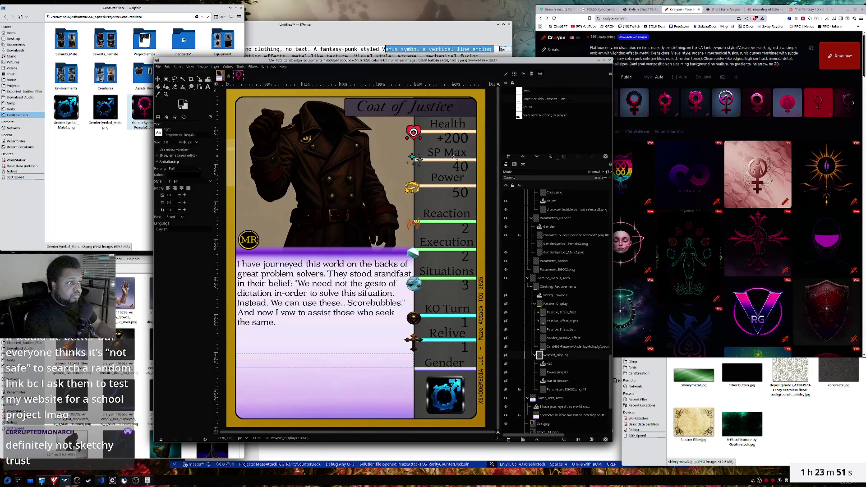
click(452, 168)
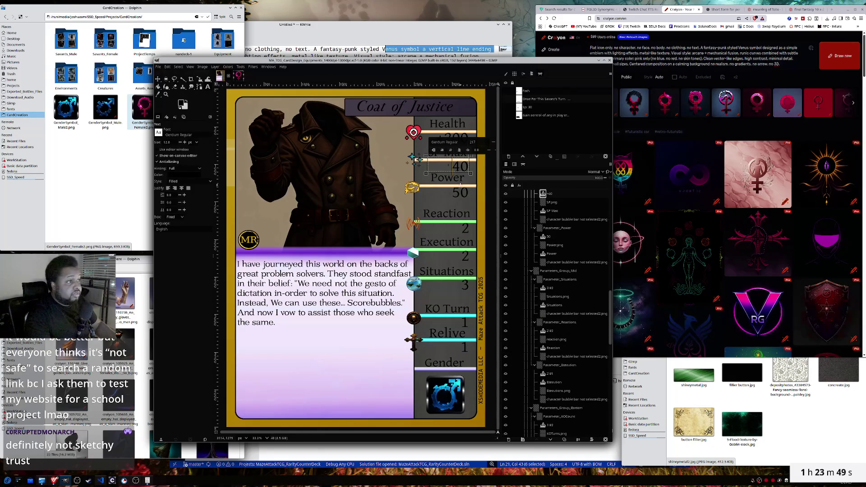
click(455, 193)
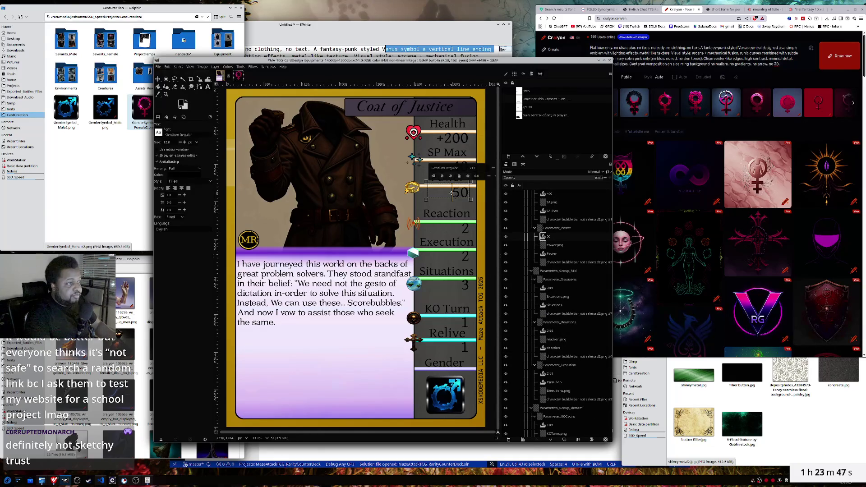
text(+50)
click(462, 228)
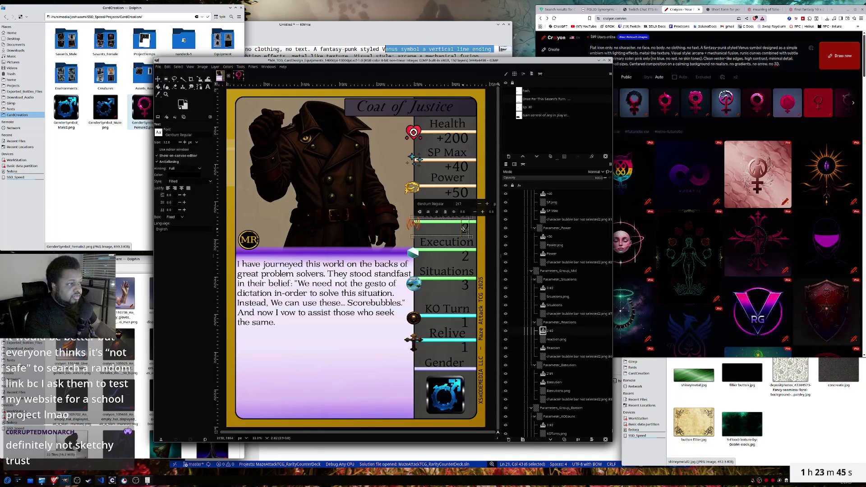
text(+2)
click(463, 259)
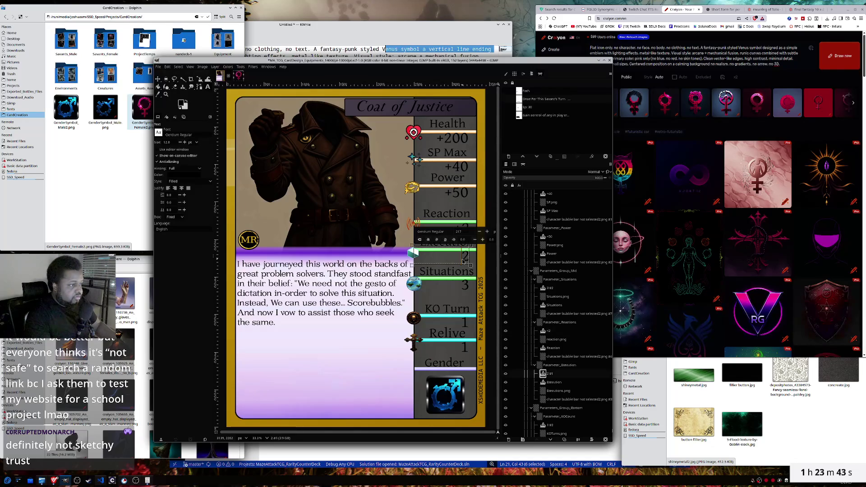
text(+2)
click(463, 284)
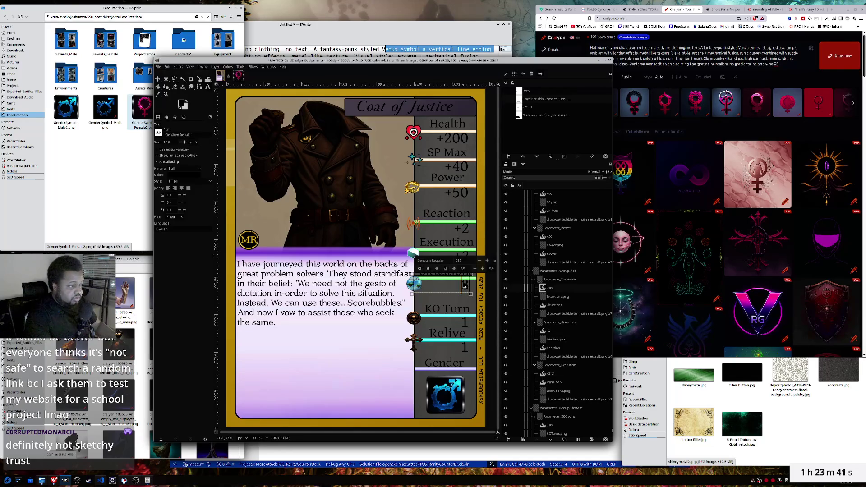
text(+3)
click(463, 323)
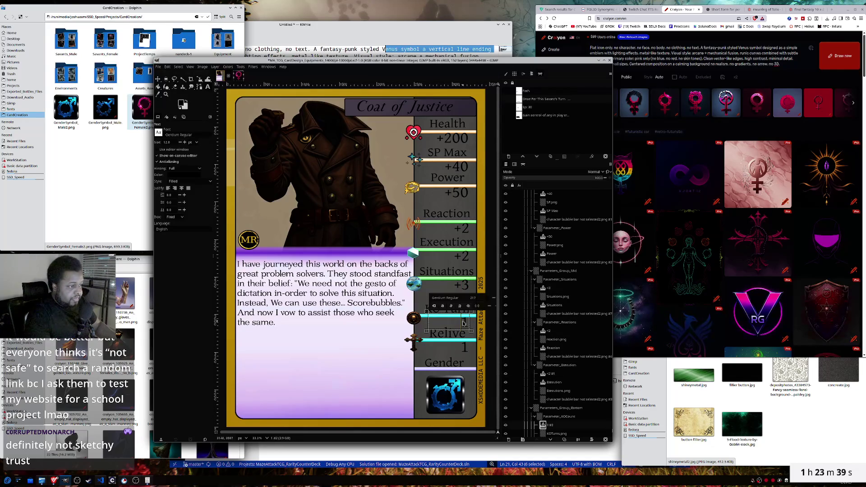
click(460, 345)
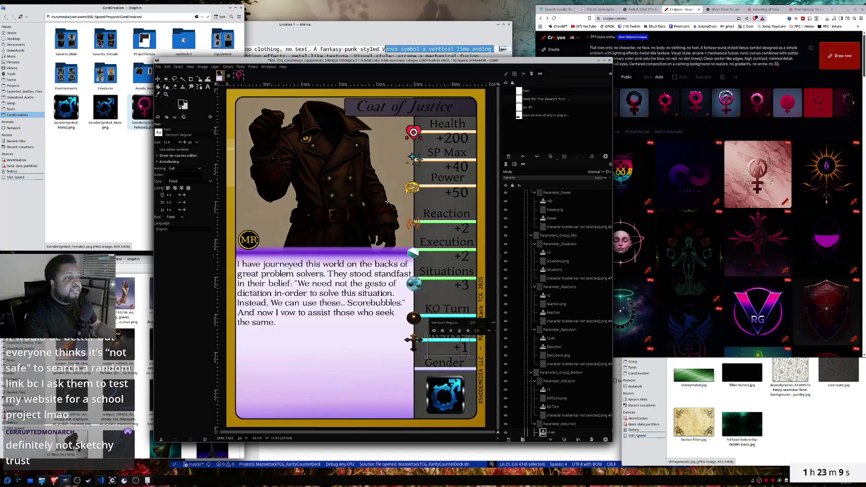
Change the Health value from +200 to +150
scroll(569, 305, up, 10)
scroll(569, 306, up, 8)
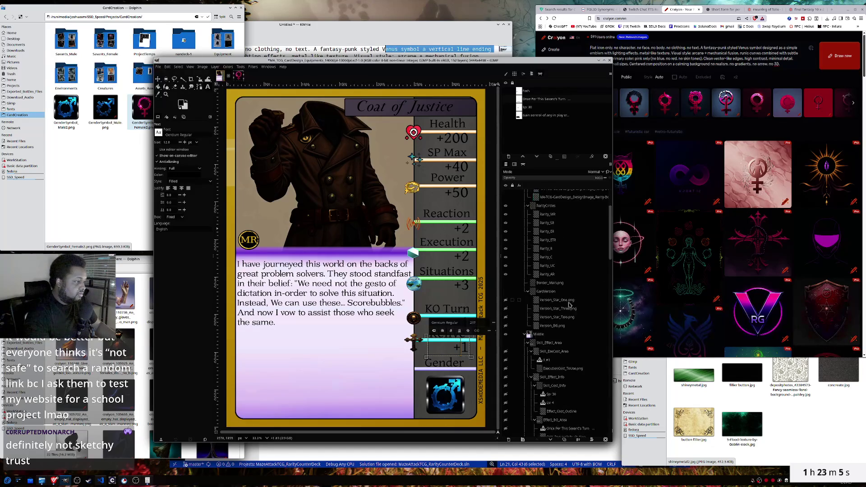
scroll(569, 305, down, 6)
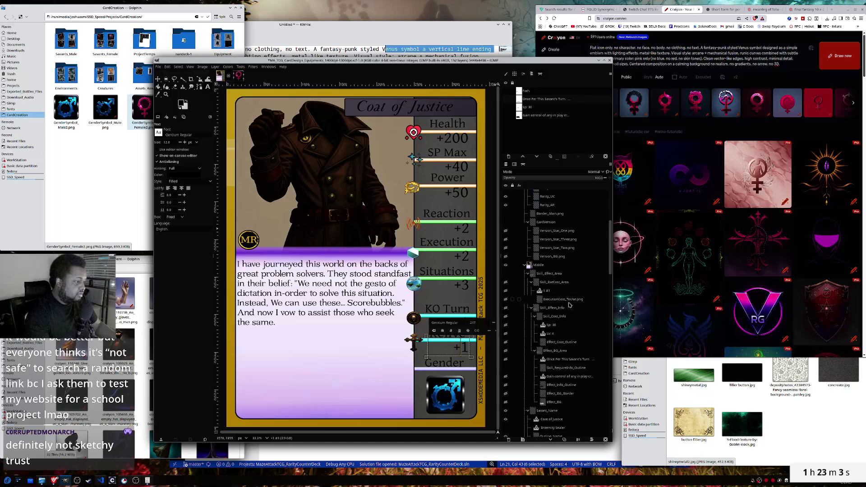
scroll(569, 306, down, 2)
scroll(569, 305, down, 6)
scroll(569, 306, down, 8)
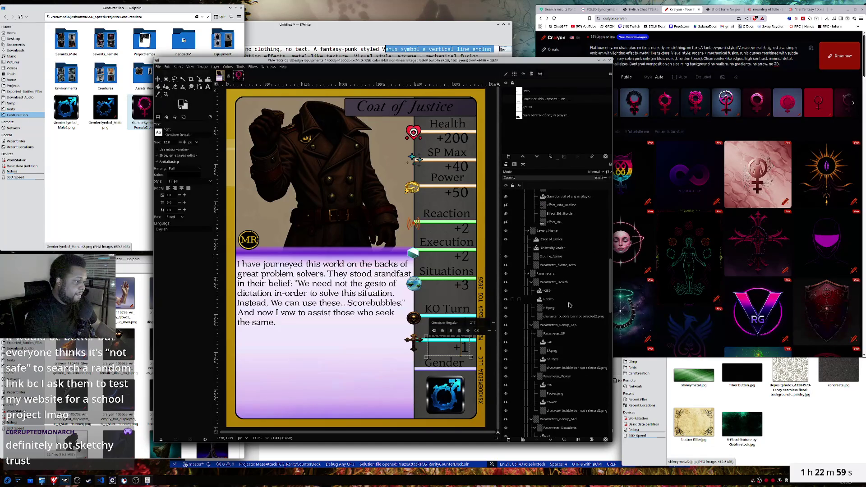
scroll(569, 305, down, 15)
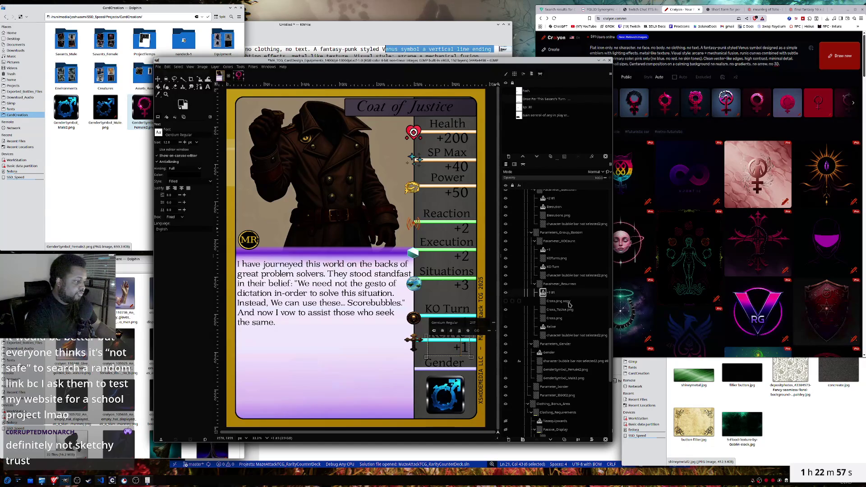
scroll(569, 305, down, 8)
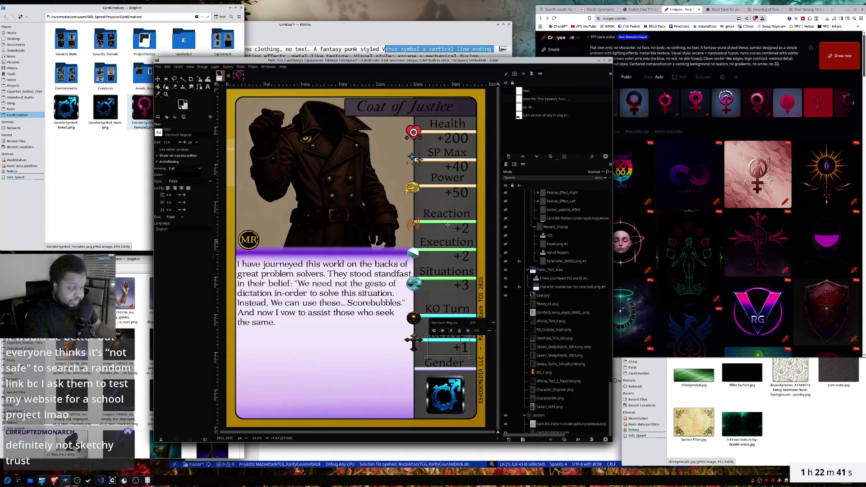
click(452, 138)
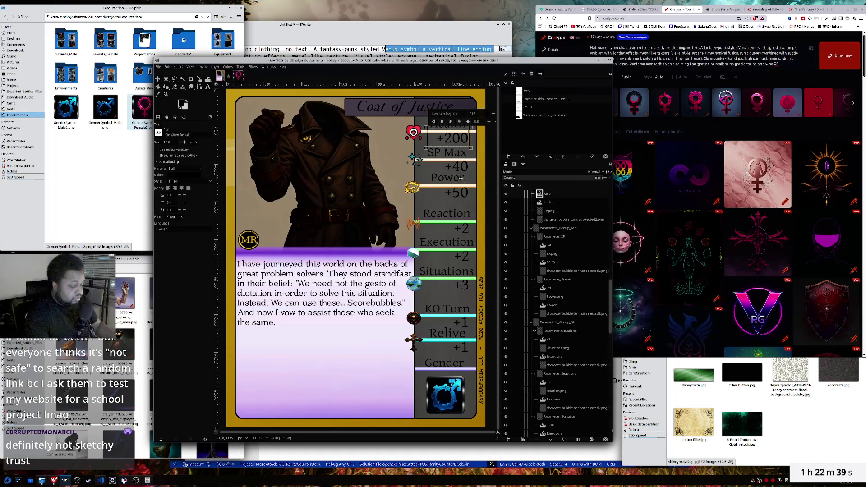
key(BackSpace)
key(BackSpace)
key(BackSpace)
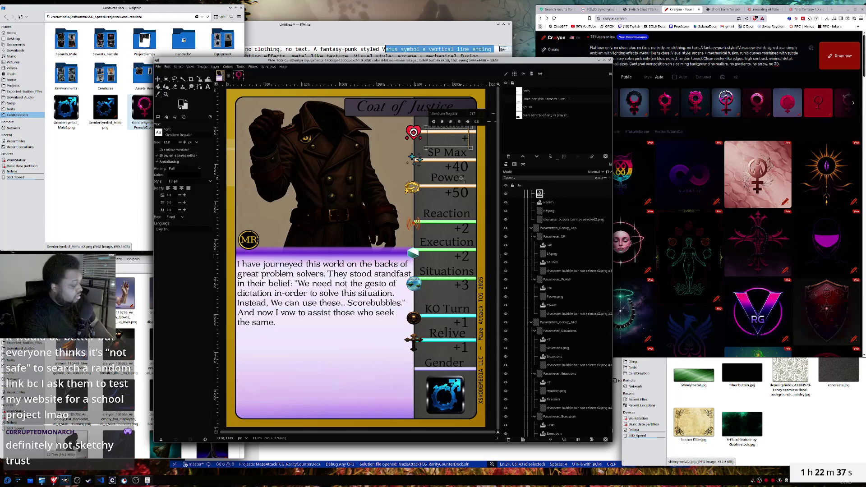
text(150)
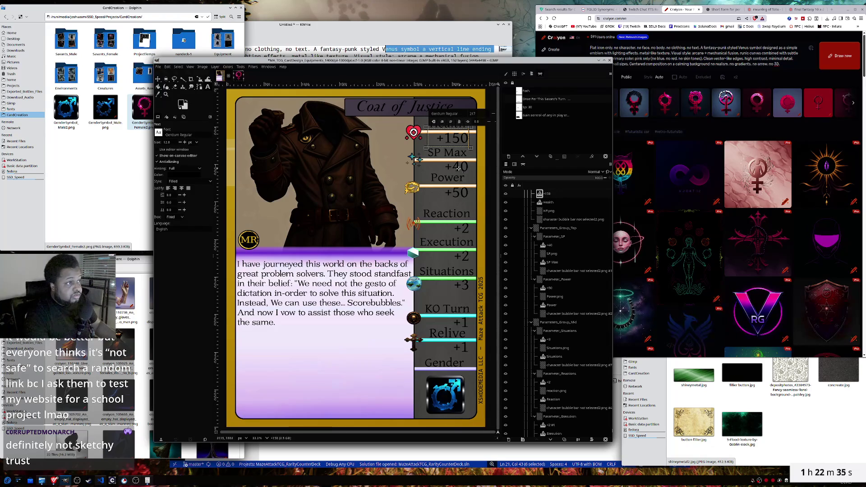
Change SP Max to -10 and Power from +50 to +25
click(454, 173)
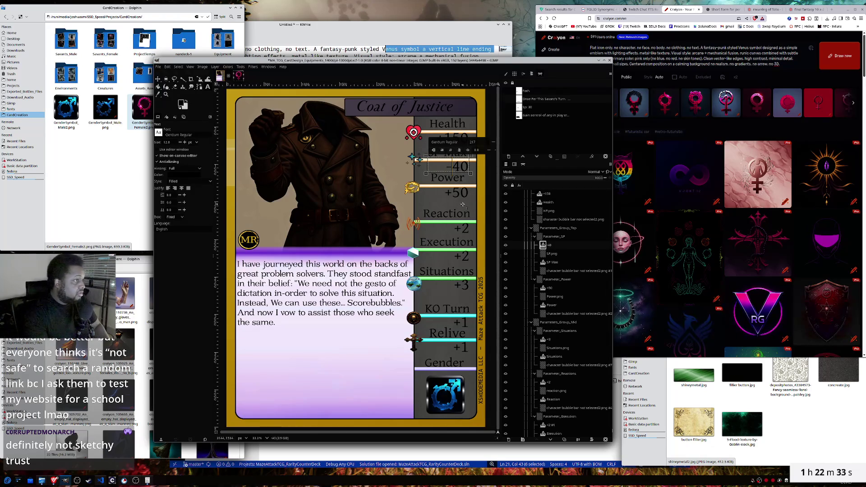
key(BackSpace)
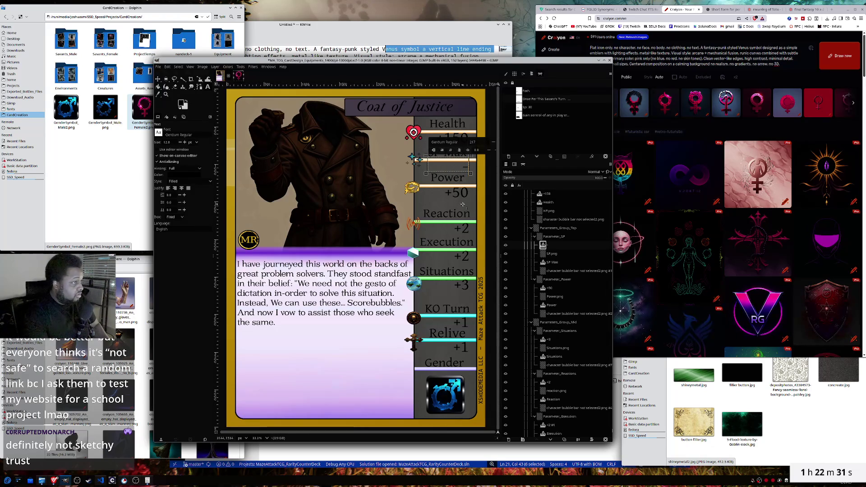
text(-10)
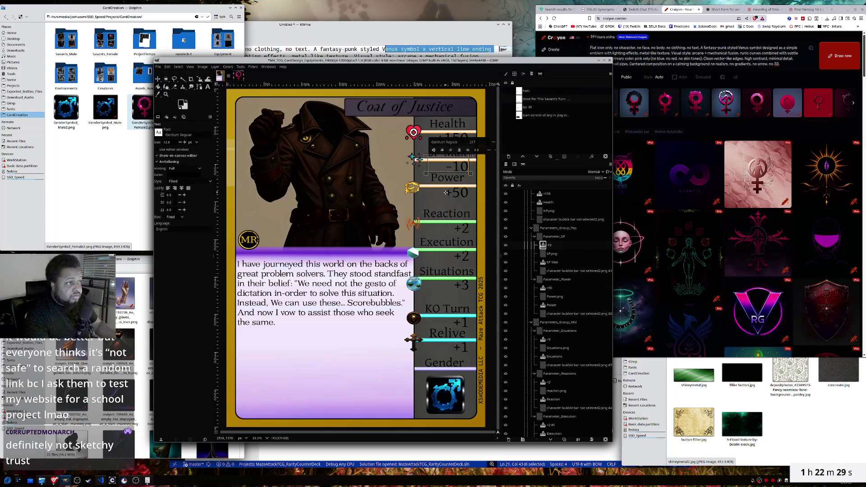
click(446, 192)
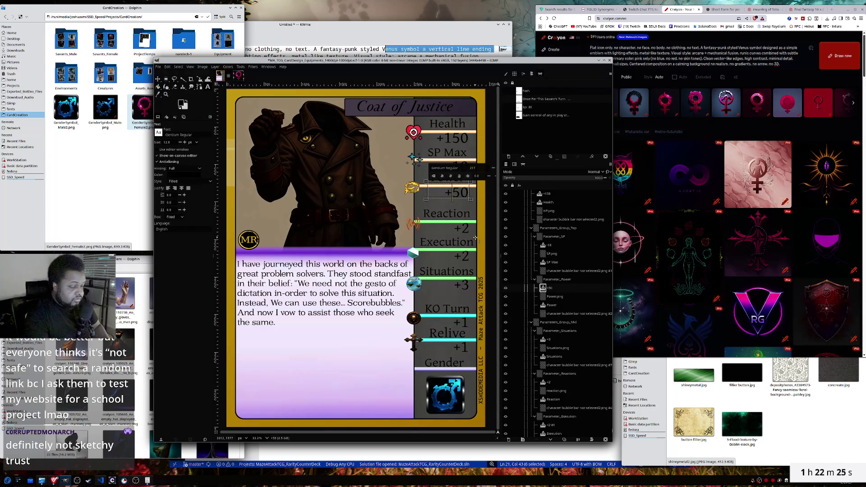
key(BackSpace)
key(BackSpace)
text(25)
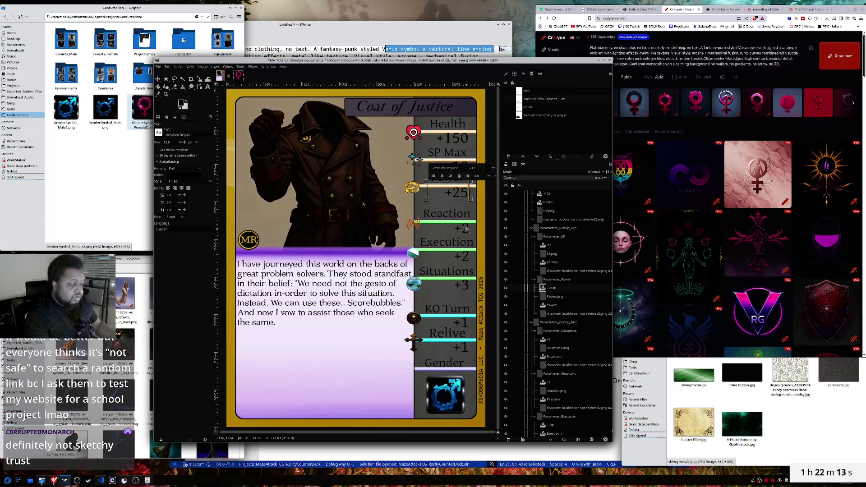
Retype the Reaction value as +2, then hide the Reaction row
click(466, 229)
key(BackSpace)
key(BackSpace)
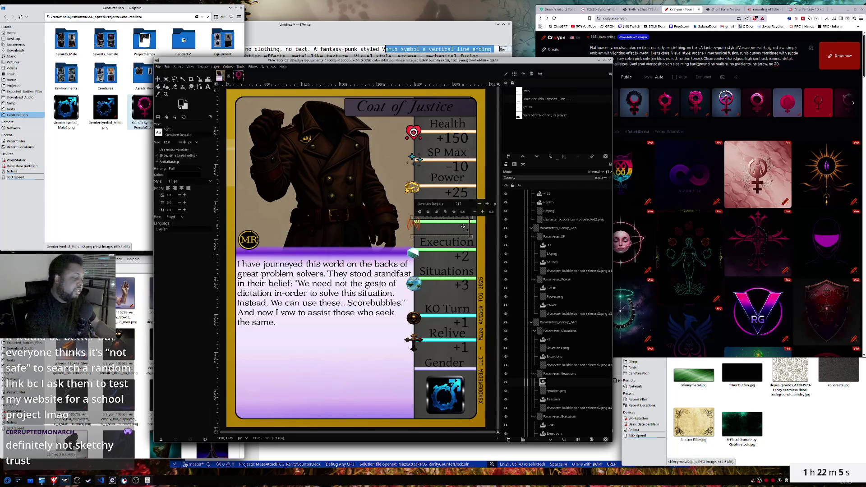
text(+2)
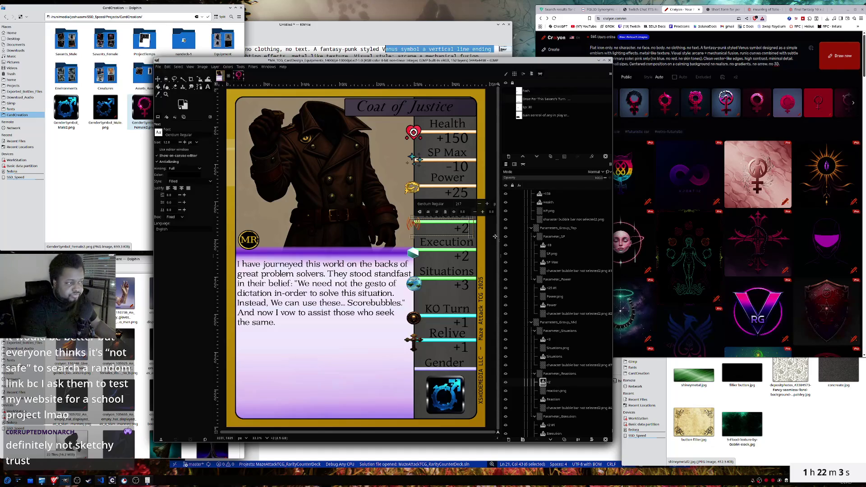
click(505, 374)
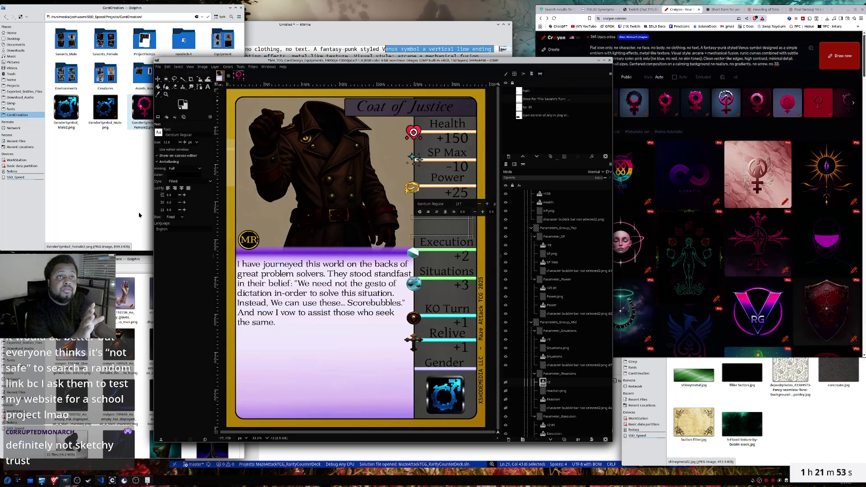
In Dolphin, browse Gimp > MA_TCG > PrintDrafts > Savants and open the first saved card image
click(152, 160)
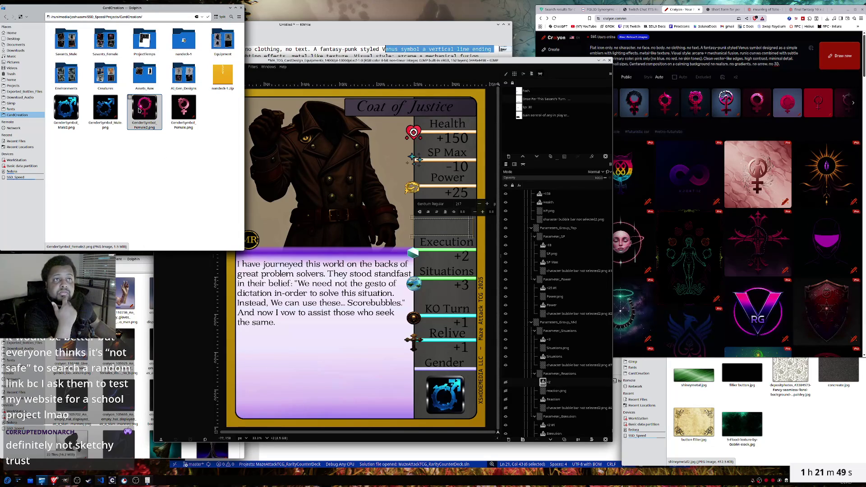
click(11, 103)
double_click(93, 50)
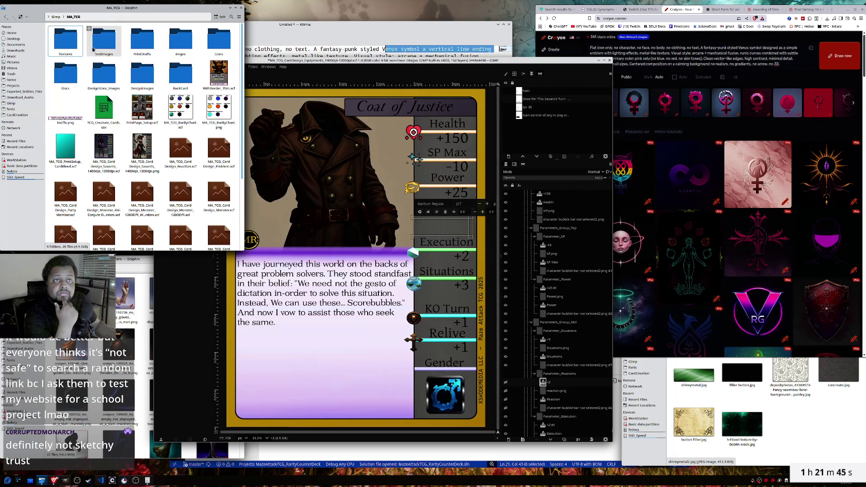
double_click(142, 41)
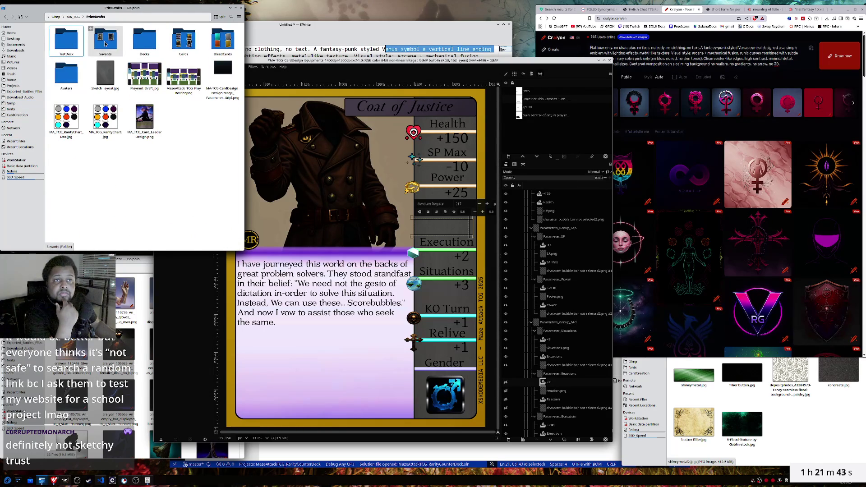
double_click(107, 44)
double_click(67, 41)
Reposition and enlarge the Gwenview window to study the Qweja Nystic card, then close it
mouse_move(454, 104)
mouse_down()
mouse_move(277, 85)
mouse_move(321, 84)
mouse_up()
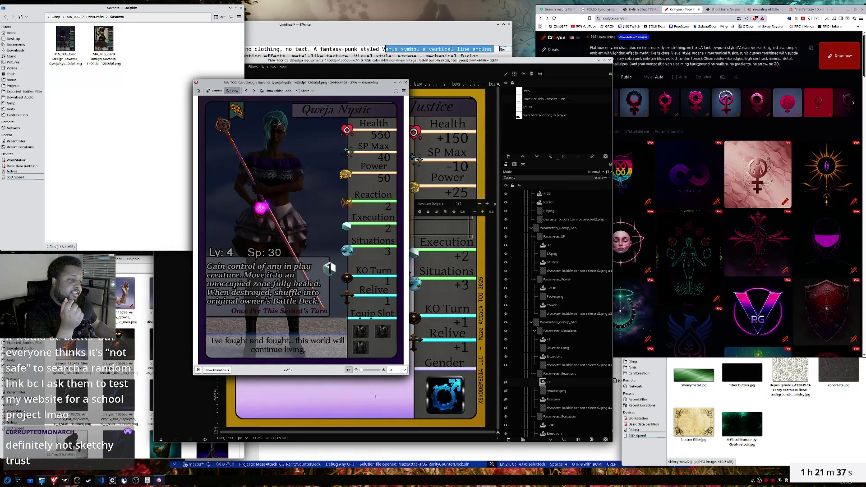
mouse_move(409, 376)
mouse_down()
mouse_move(434, 419)
mouse_move(458, 435)
mouse_up()
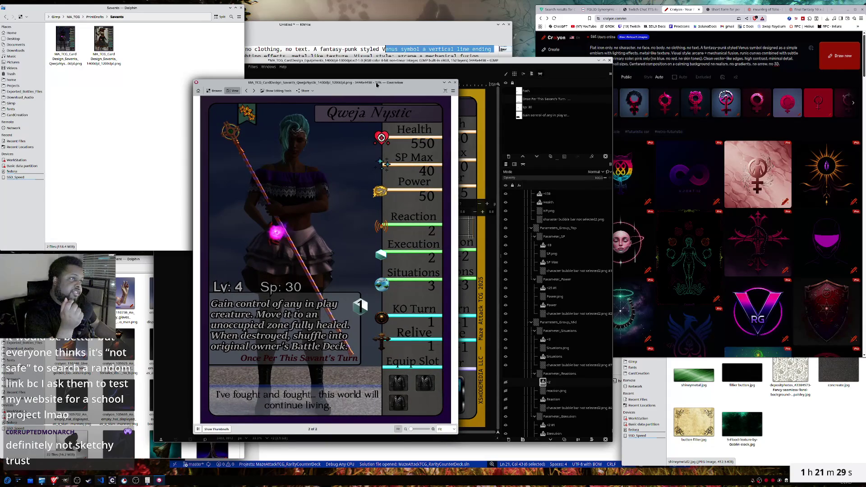
drag(377, 85, 334, 83)
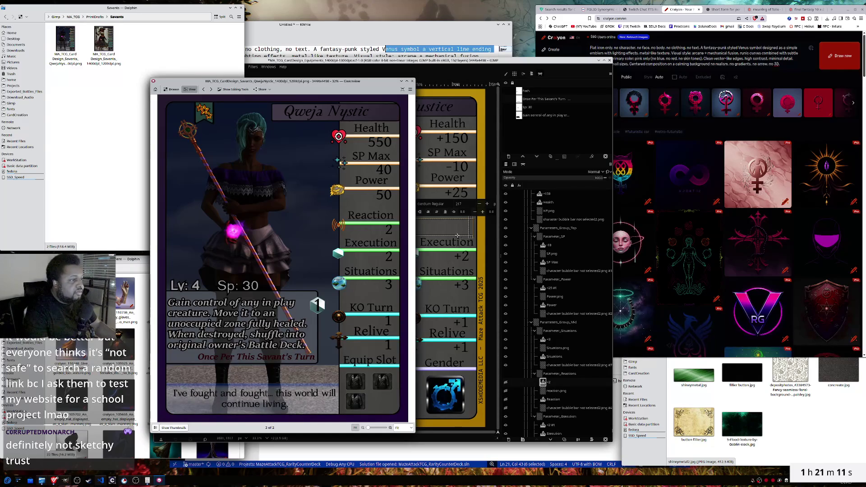
click(412, 82)
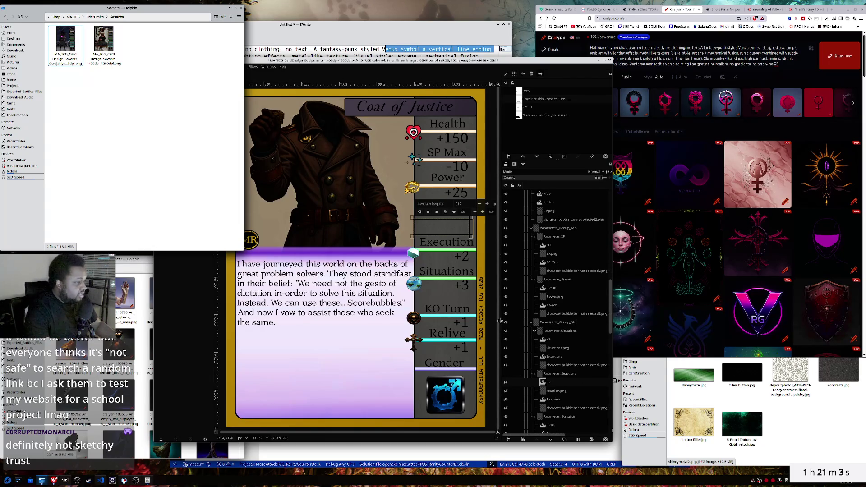
click(461, 255)
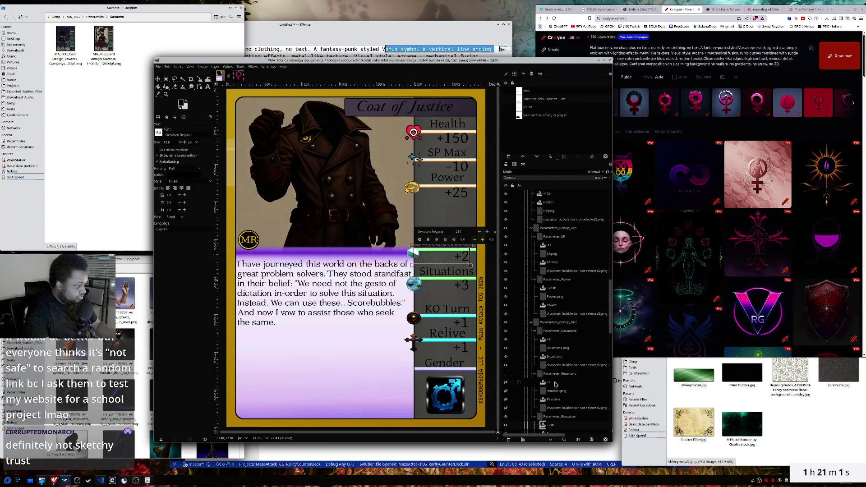
Hide the Execution row and change Situations from +3 to +1
scroll(554, 381, down, 5)
click(505, 309)
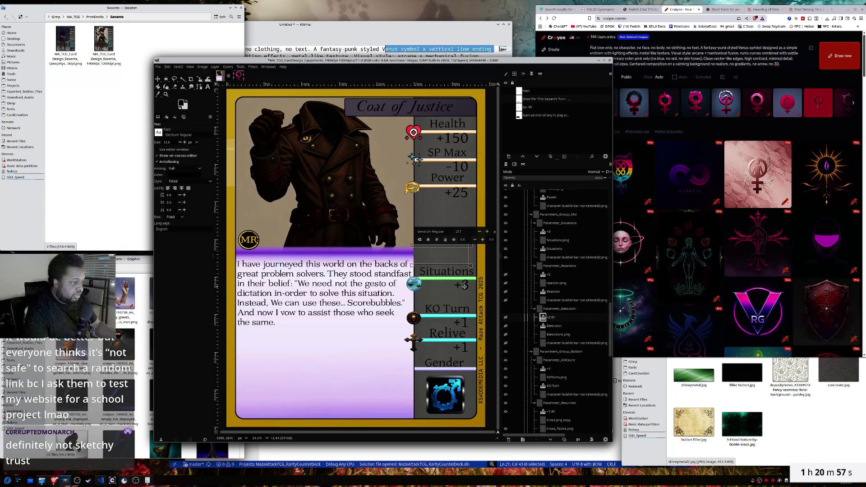
click(467, 288)
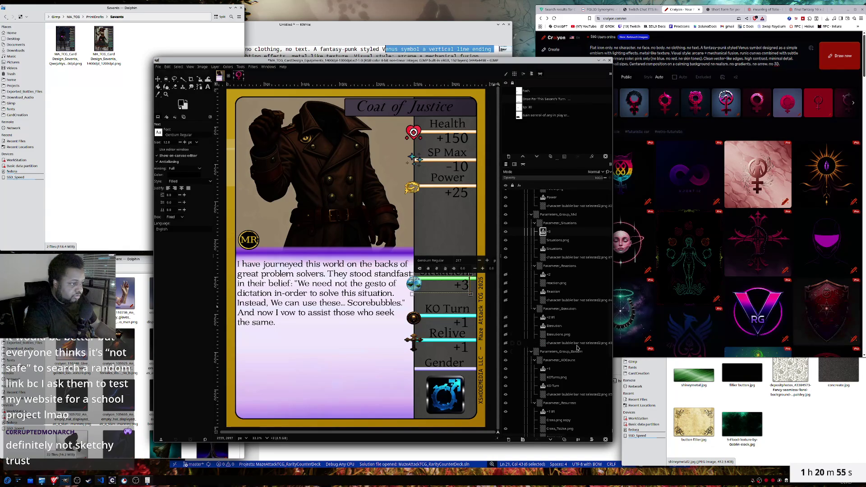
key(BackSpace)
text(1)
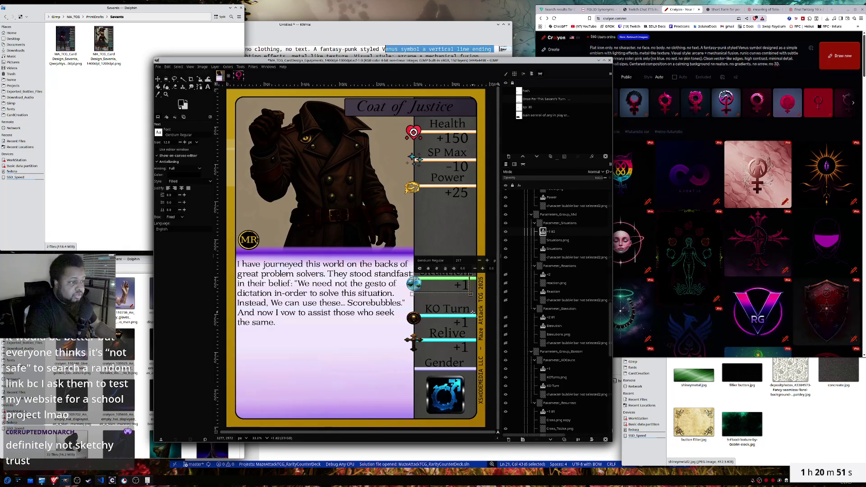
Hide the KO Turn and Relive rows and select the Parameters_Group_Bottom group
click(467, 323)
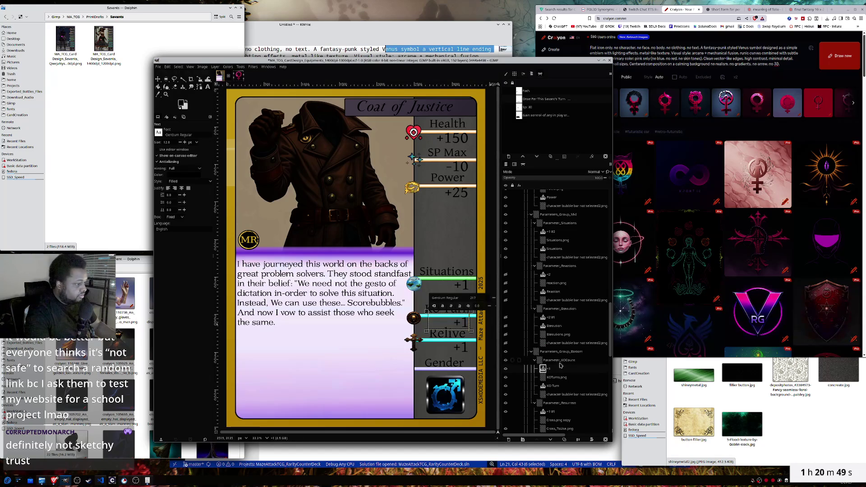
click(505, 361)
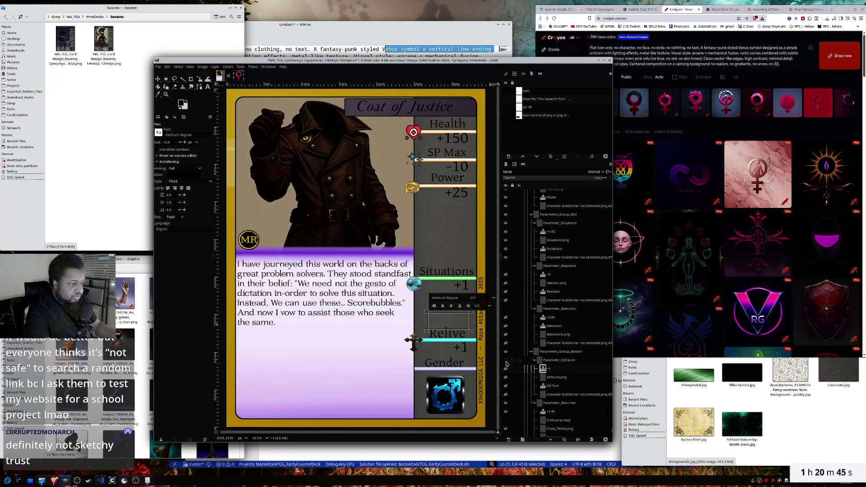
scroll(507, 358, down, 4)
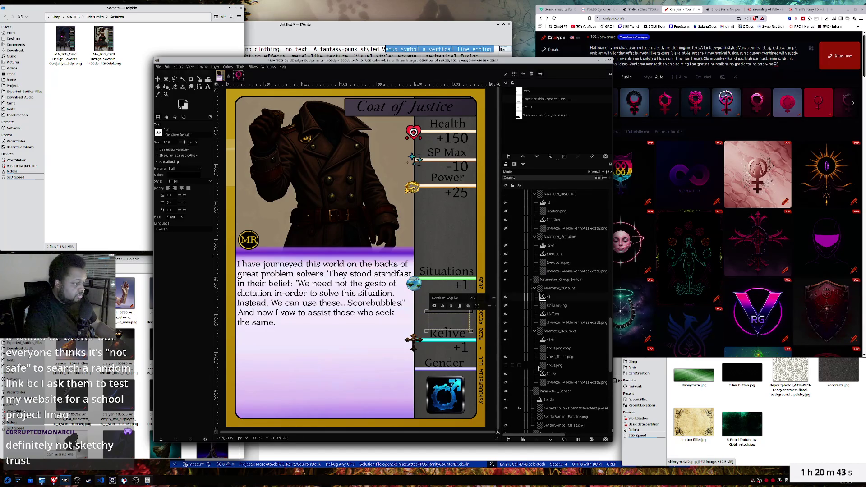
click(505, 331)
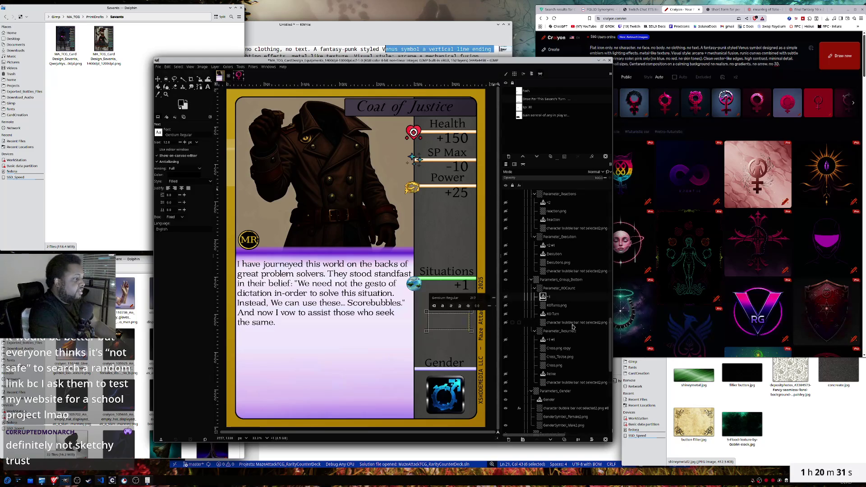
click(558, 281)
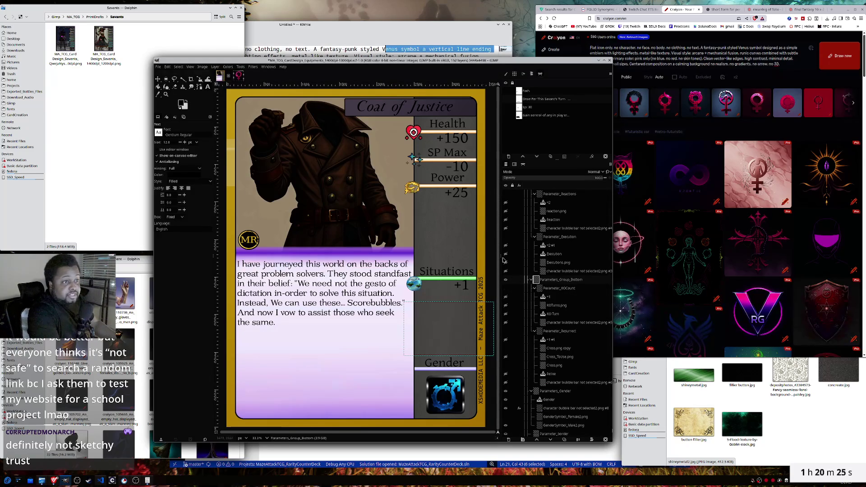
Open MA_TCG_RarityChart.xcf via File > Open, then return to the card image
scroll(531, 303, up, 4)
scroll(531, 303, up, 10)
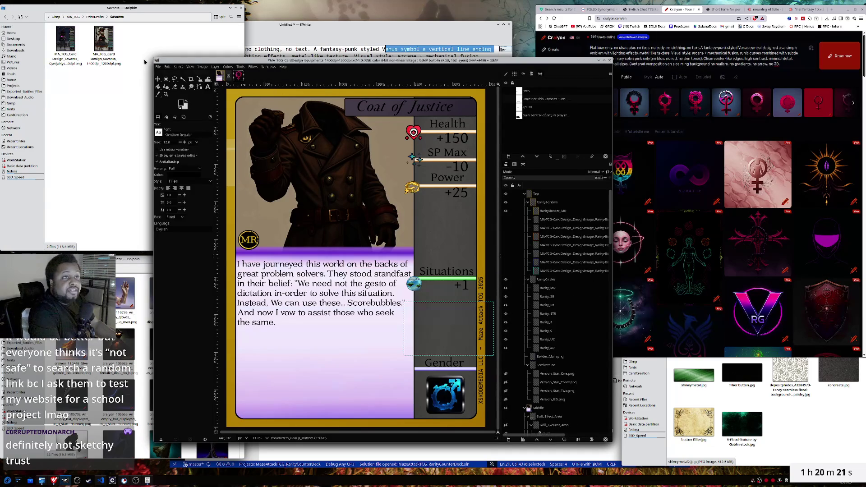
click(159, 66)
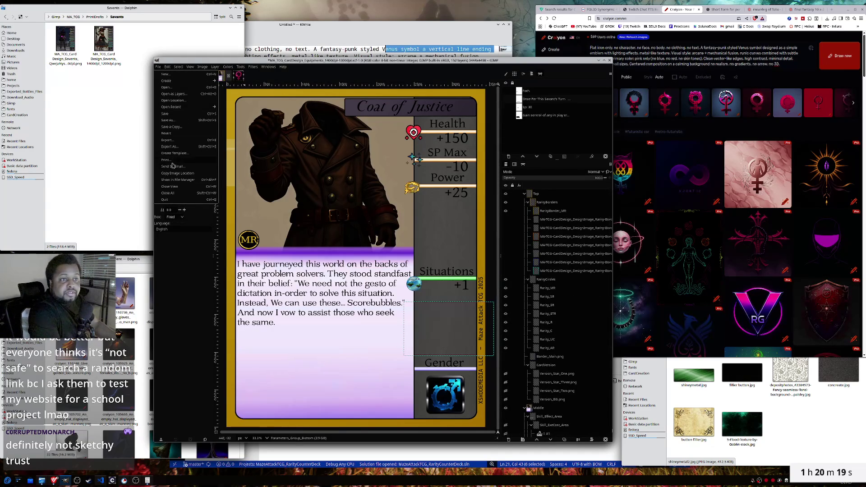
mouse_move(174, 107)
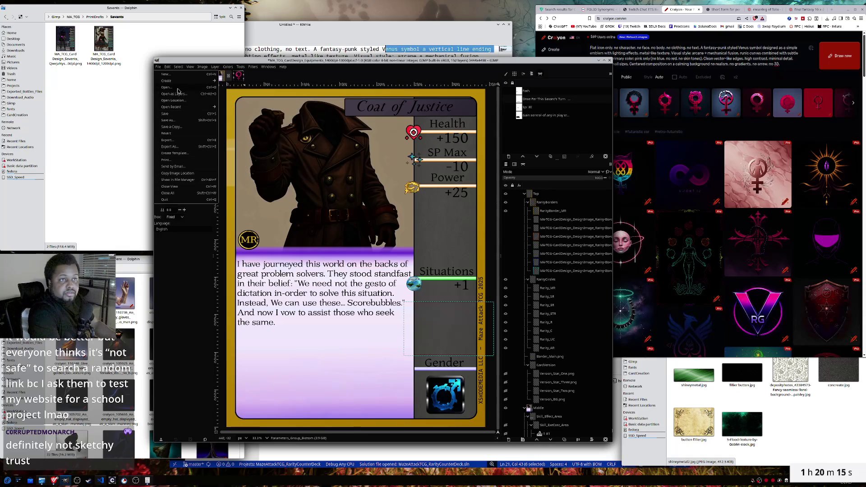
click(178, 88)
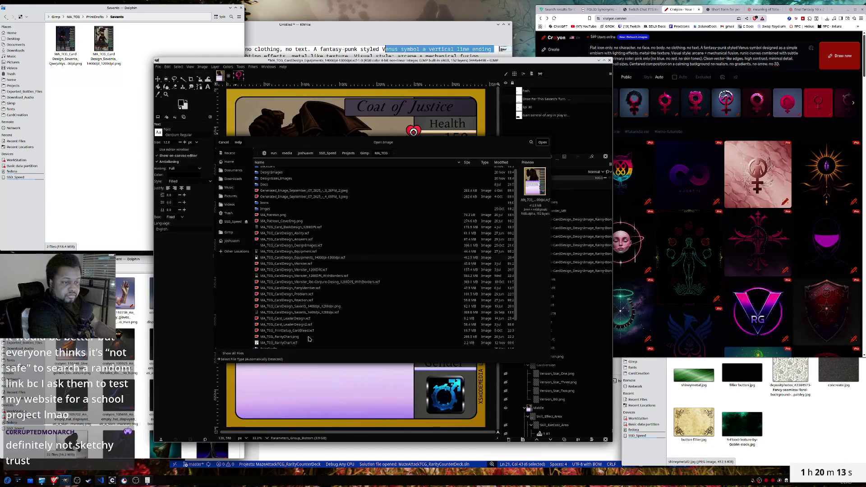
click(278, 343)
double_click(278, 343)
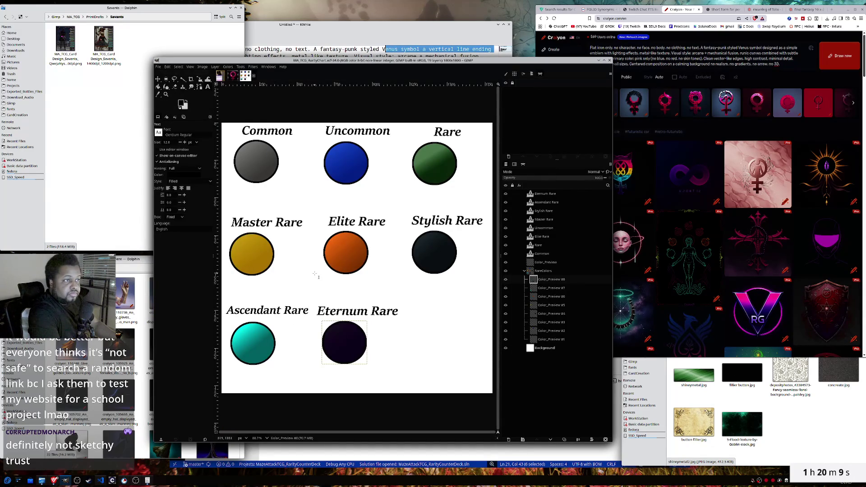
click(221, 77)
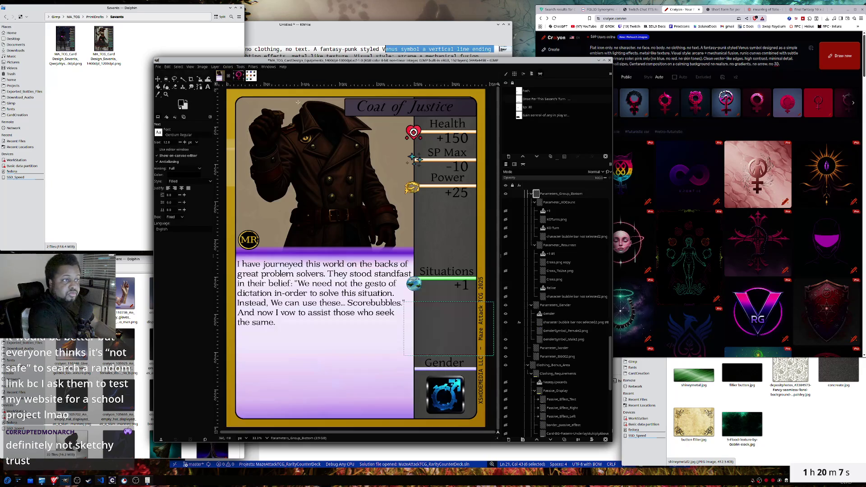
Hide the MR, SR, ER, ETR, R, C and AR rarity badges so UC shows
scroll(524, 299, up, 10)
scroll(525, 299, up, 10)
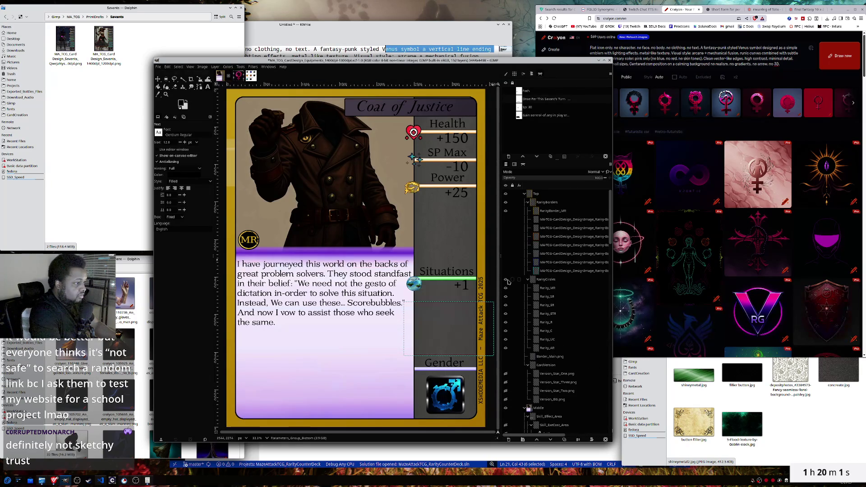
click(505, 288)
click(505, 297)
click(505, 306)
click(505, 314)
click(505, 322)
click(506, 331)
click(505, 348)
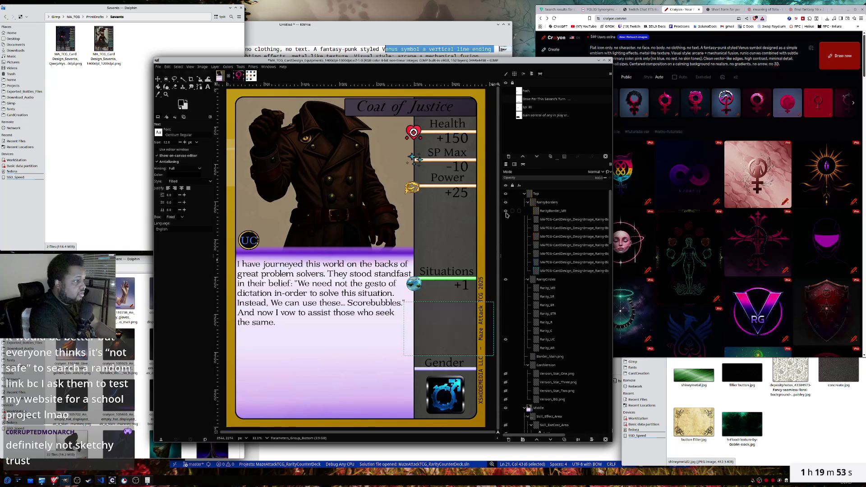
Select the rarity border layer and hide RarityBorder_MR
click(583, 220)
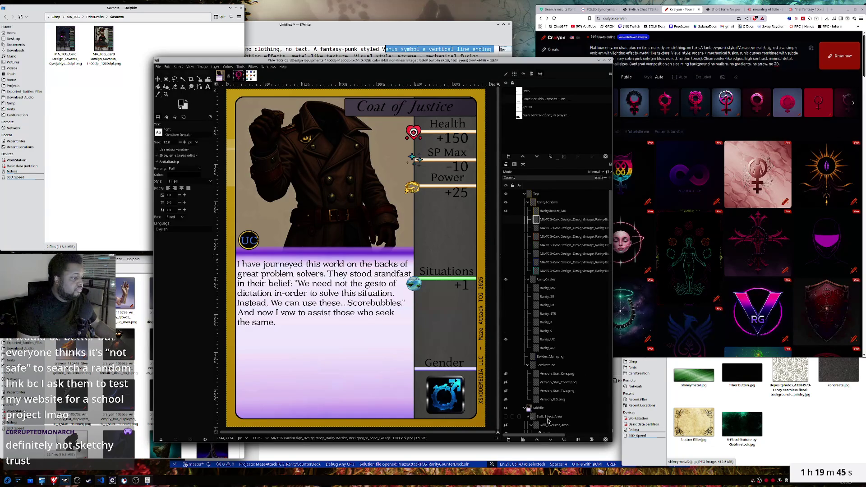
mouse_move(547, 435)
mouse_down()
mouse_move(599, 433)
mouse_move(544, 423)
mouse_up()
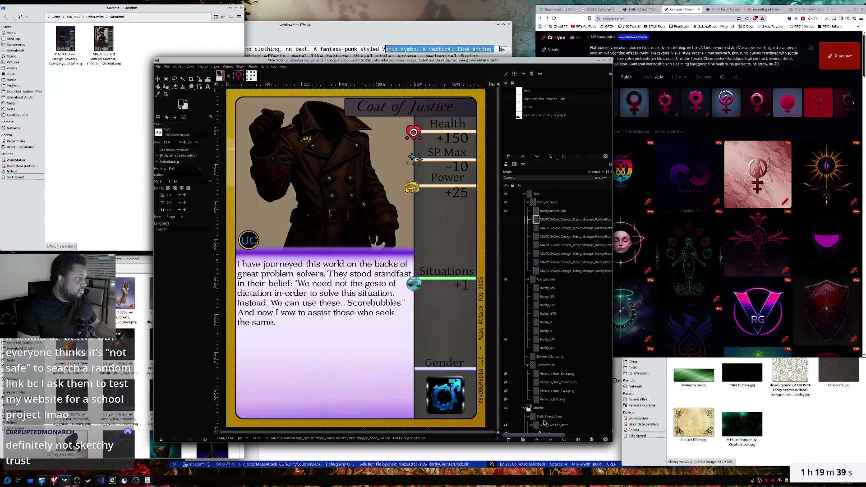
click(505, 211)
Show the next border layer and rename it RarityBorder_SR
click(505, 219)
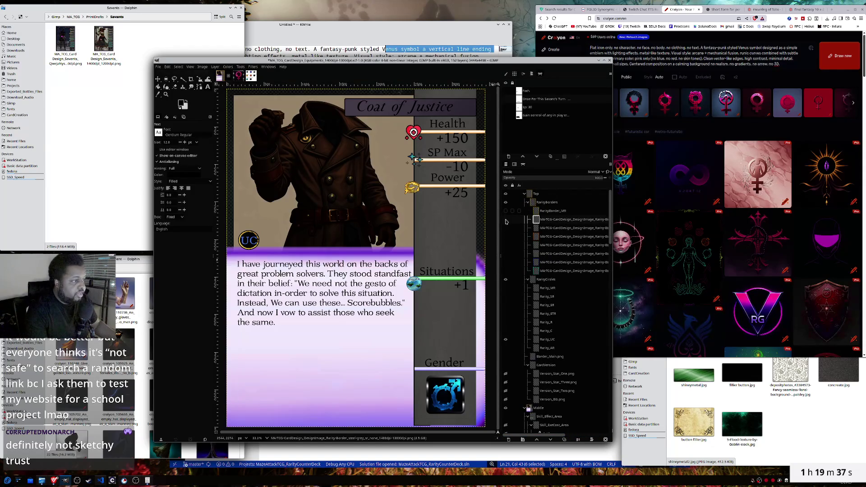
drag(550, 222, 550, 246)
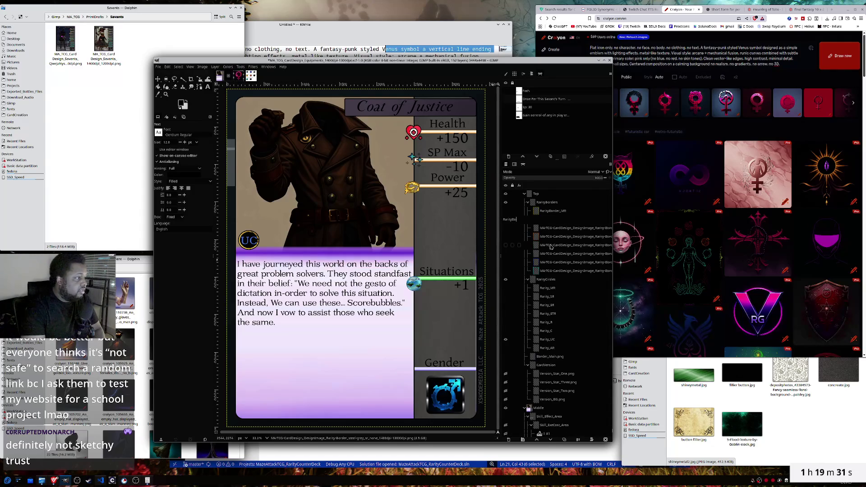
text(SR)
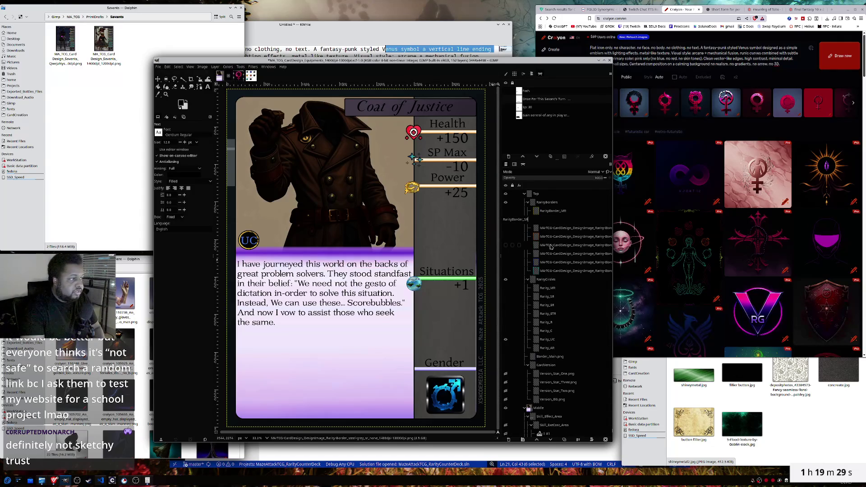
key(Return)
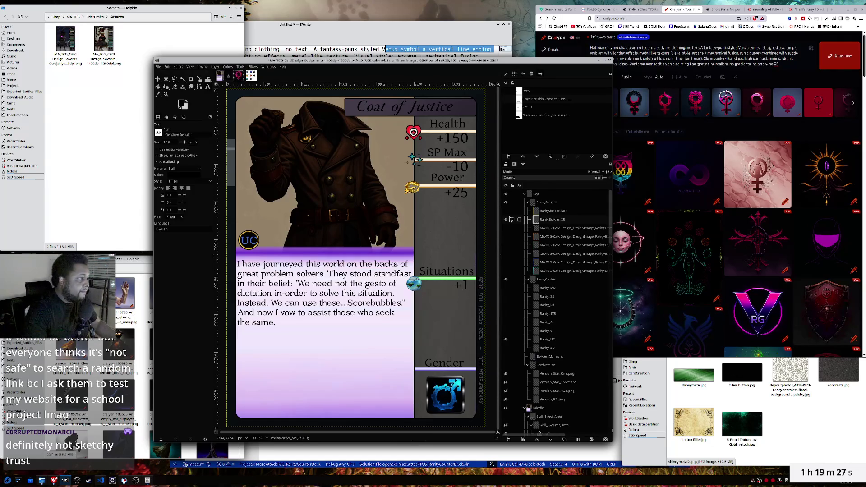
Show and select the purple border layer, then widen the Layers list to read full names
click(506, 229)
click(551, 228)
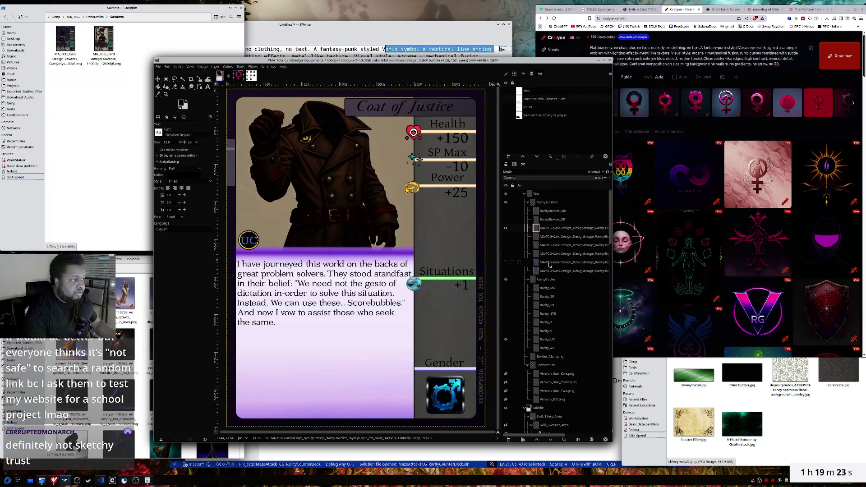
key(Return)
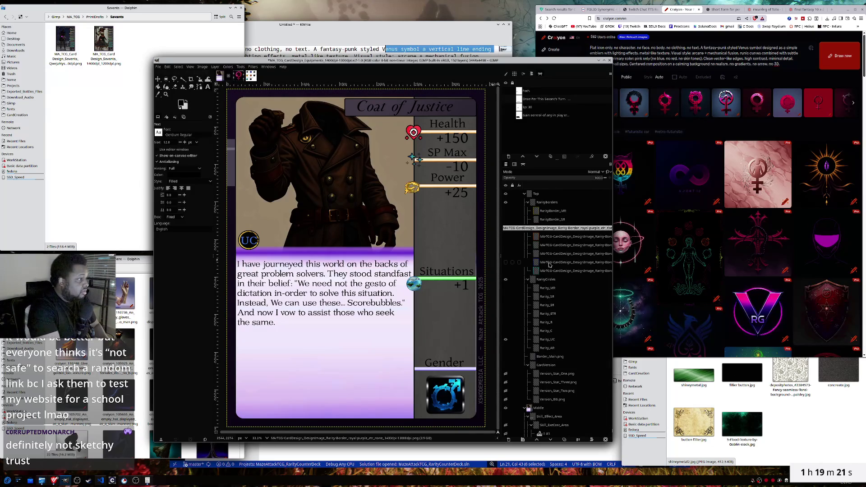
key(Home)
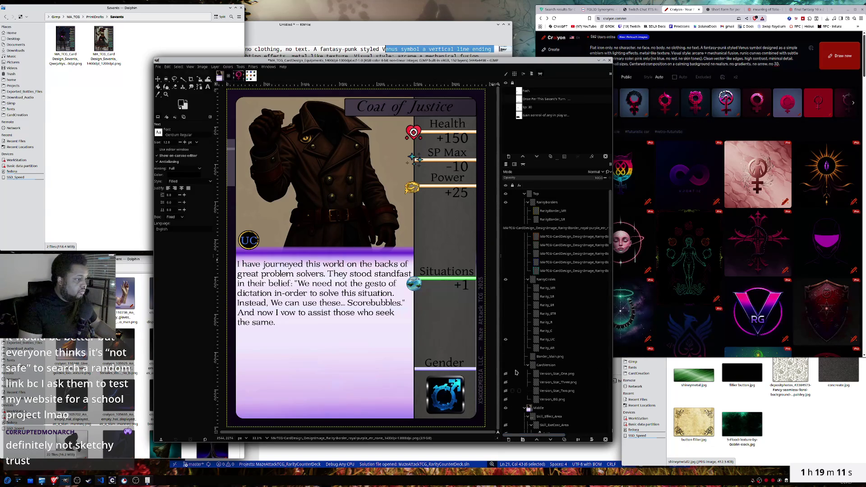
drag(502, 259, 357, 251)
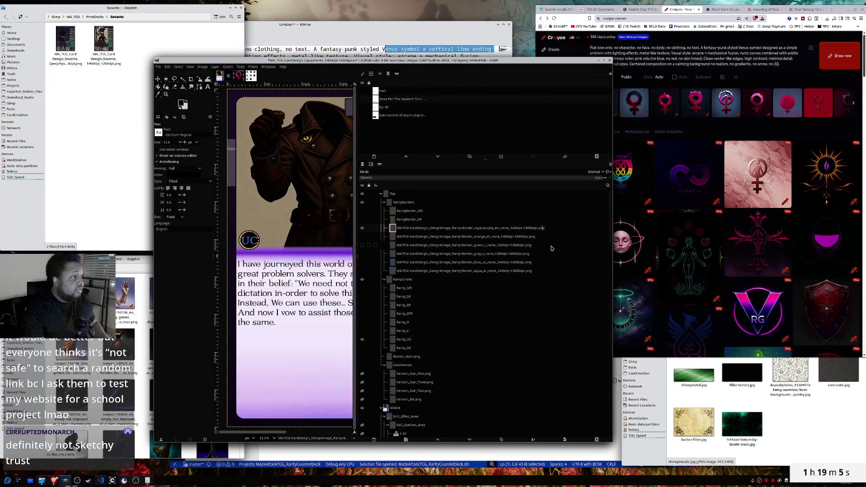
Rename the long-named border layer to RarityBorder_ETR
key(ctrl+shift+Left)
key(ctrl+shift+Left)
key(ctrl+shift+Left)
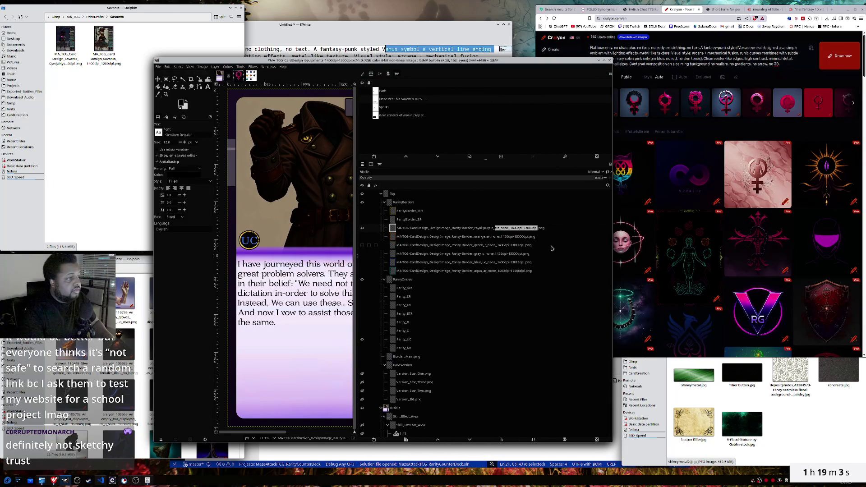
key(ctrl+shift+Left)
key(ctrl+shift+Left)
key(ctrl+shift+Left)
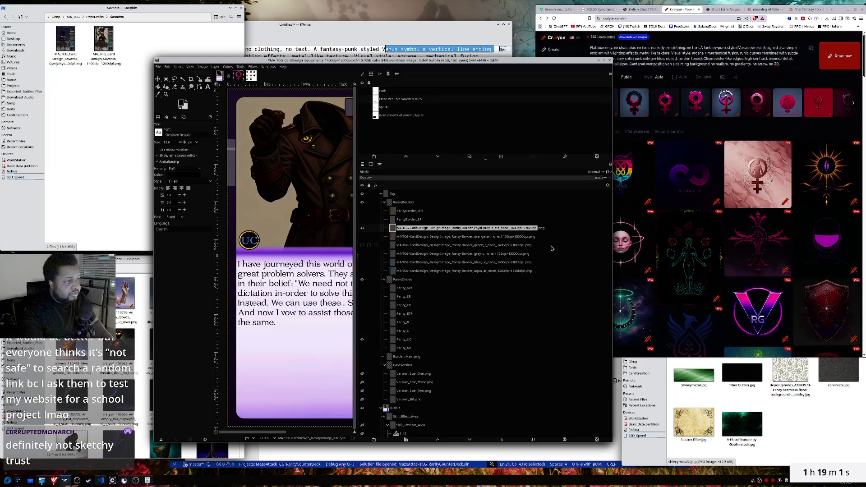
text(Rar)
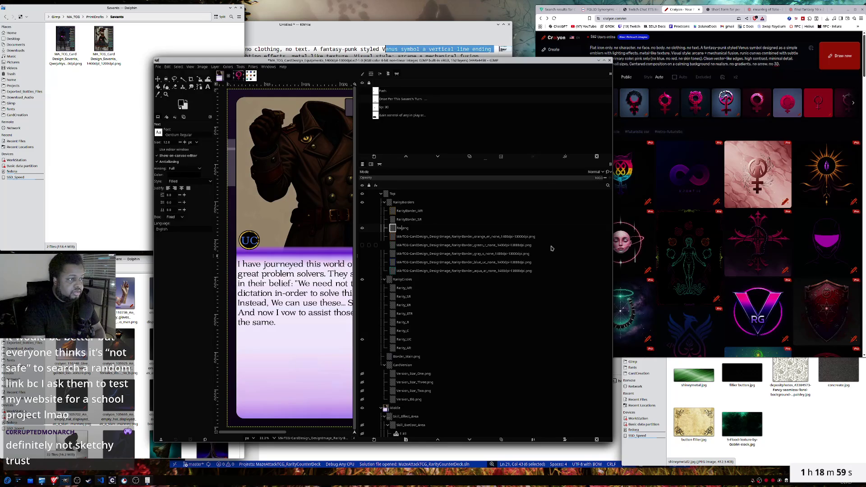
text(ity)
text(Border)
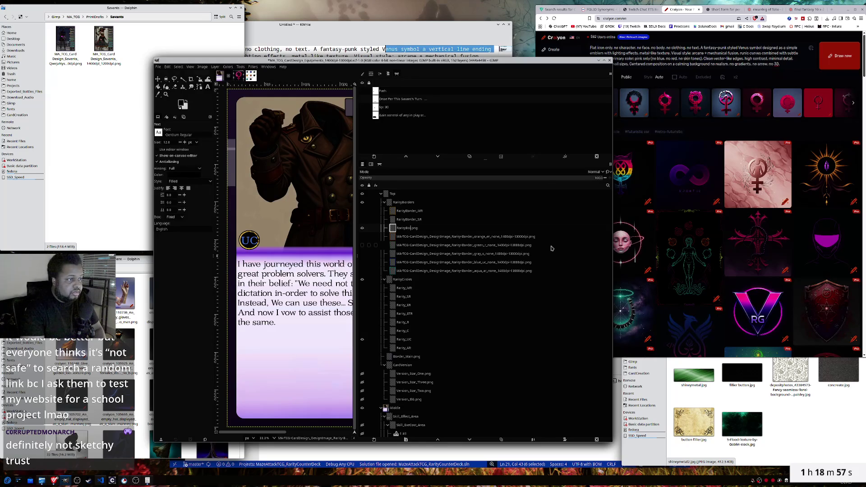
text(_ETR)
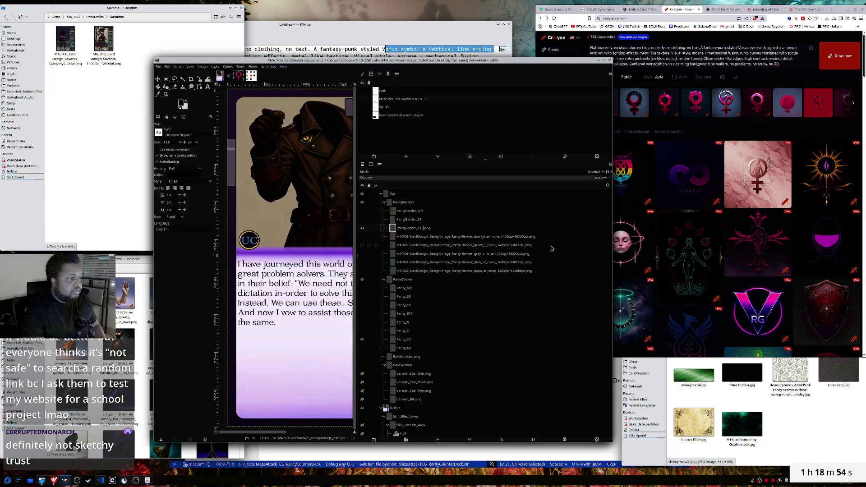
key(Return)
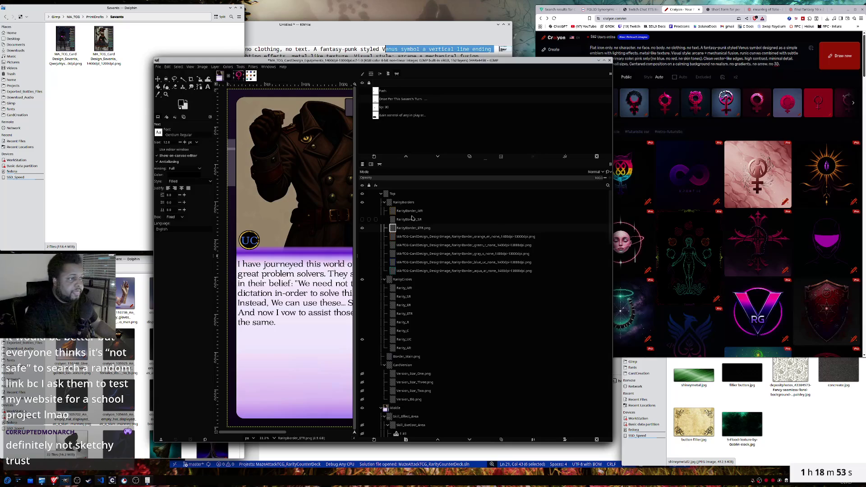
Show the orange border layer and name it RarityBorder_ER, keeping RarityBorder_ETR confirmed
click(362, 228)
click(362, 237)
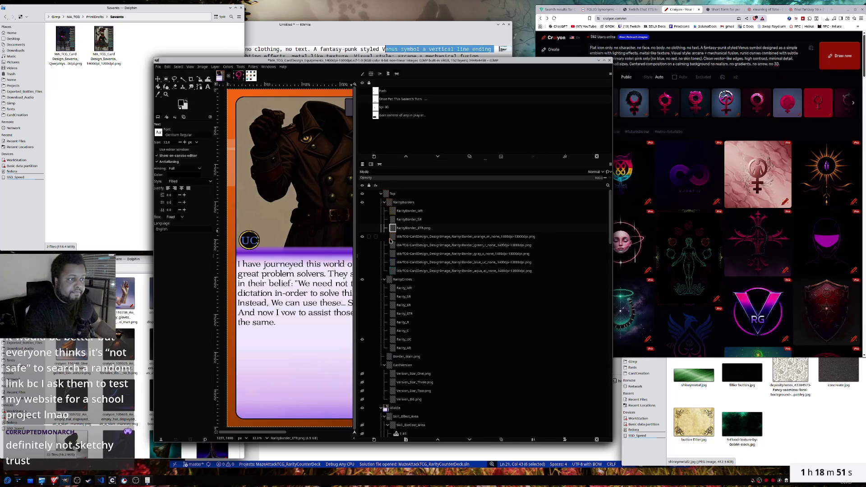
click(448, 239)
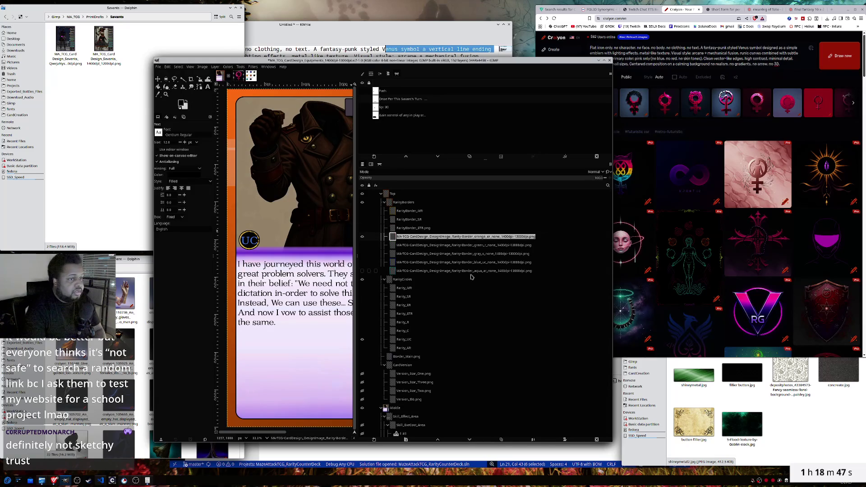
text(RarityBorder_ER)
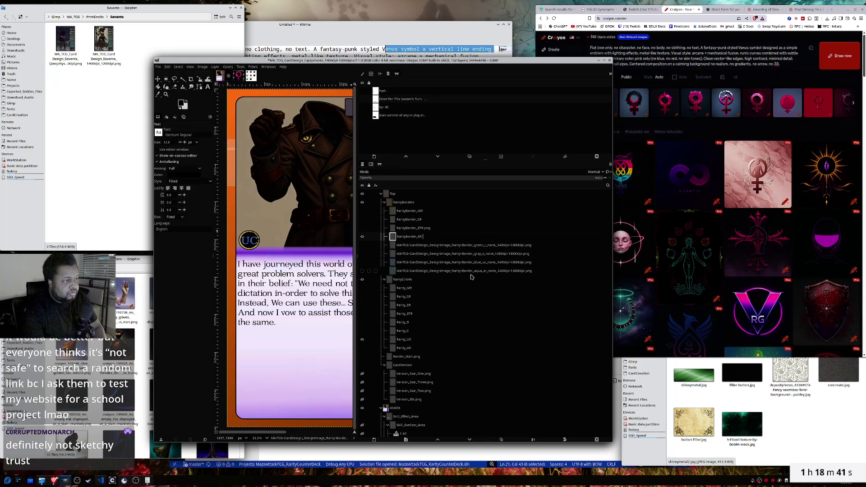
key(shift+Tab)
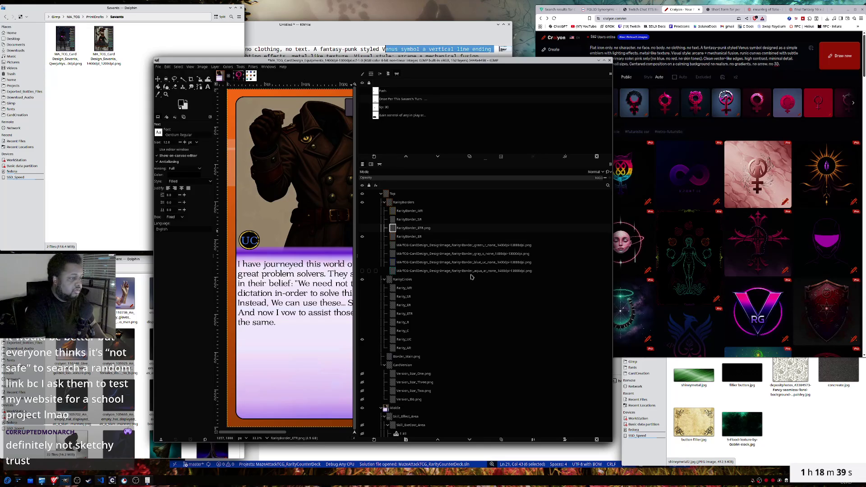
key(End)
key(Return)
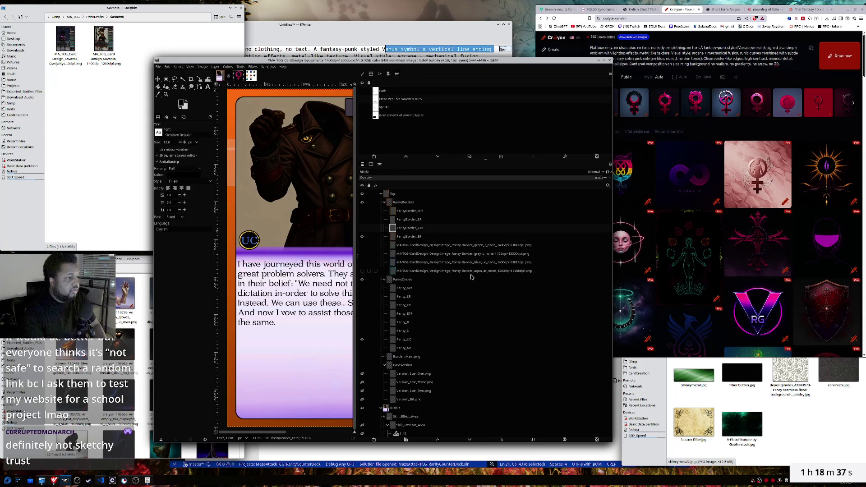
Name the green border layer RarityBorder_R and the gray one RarityBorder_C, showing each in turn
click(362, 237)
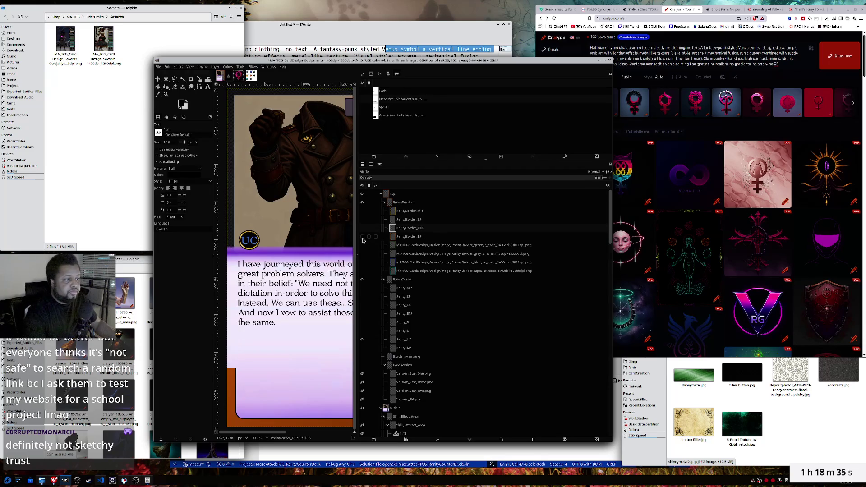
click(361, 245)
click(443, 248)
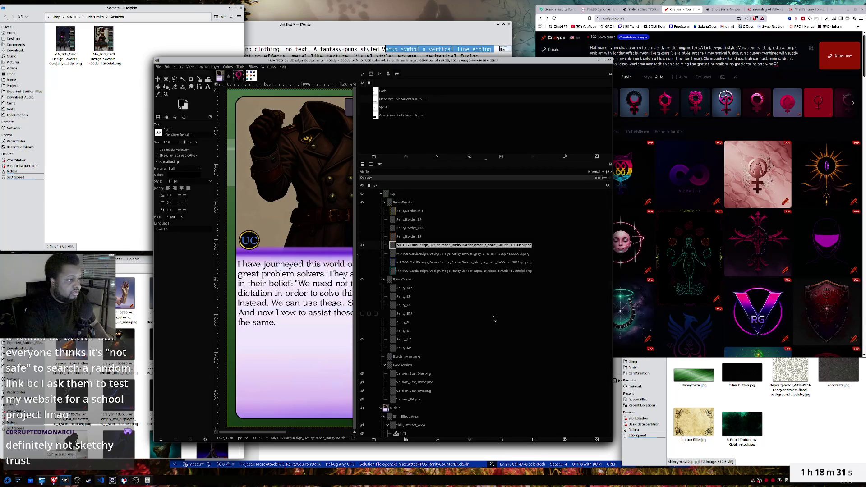
text(RarityBorder_R)
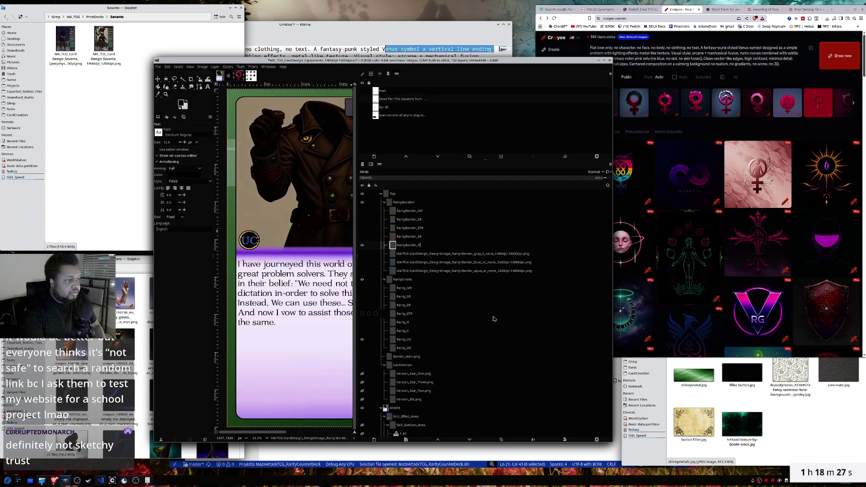
key(Return)
click(362, 245)
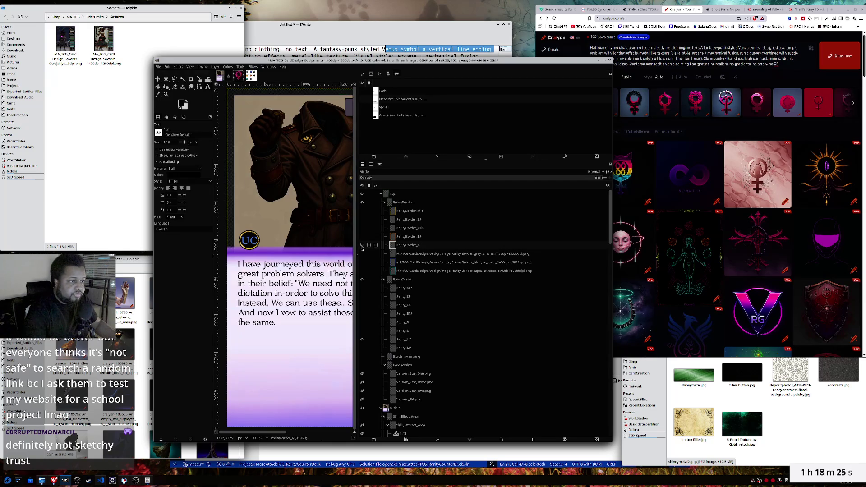
click(361, 253)
click(442, 254)
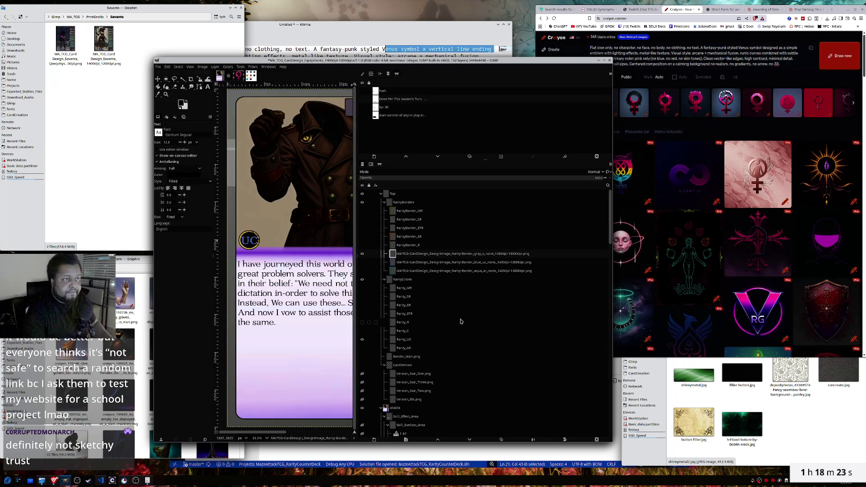
key(Return)
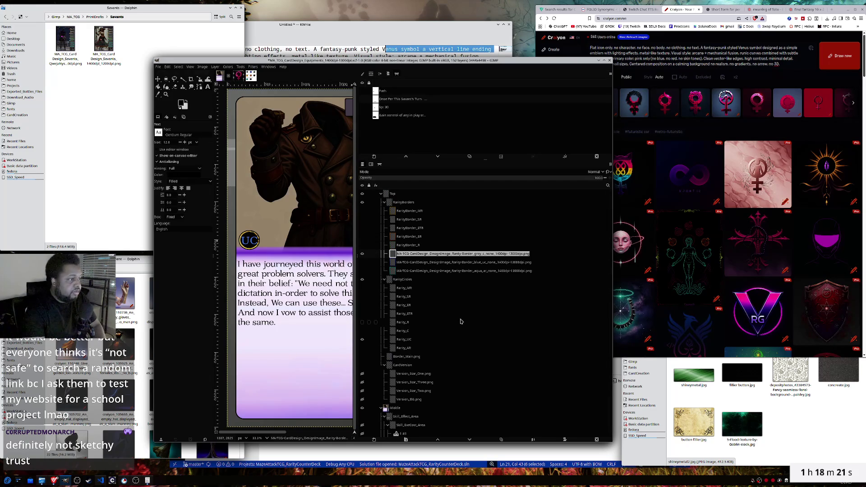
text(RarityBorder_C)
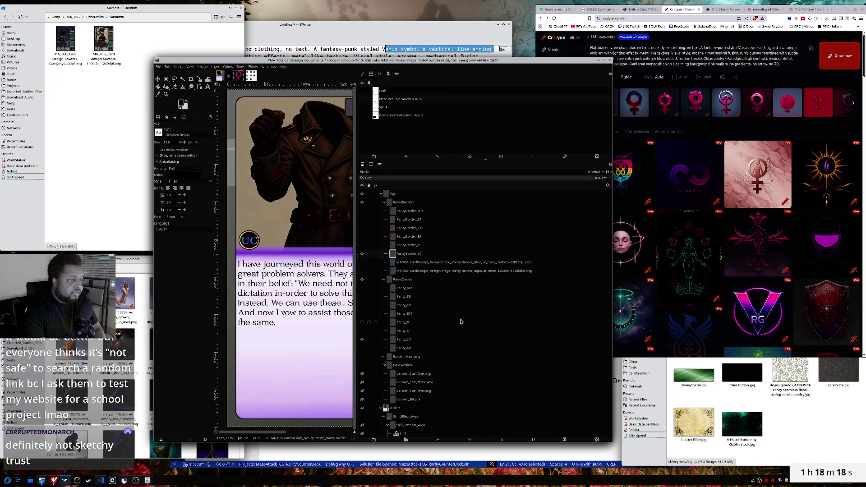
key(Return)
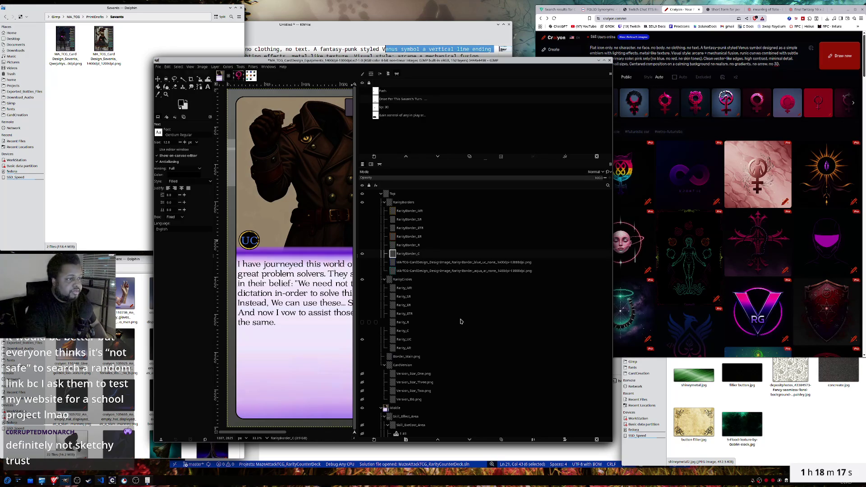
Name the blue border RarityBorder_UC and the aqua one RarityBorder_AR, then view the RarityChart image
click(361, 262)
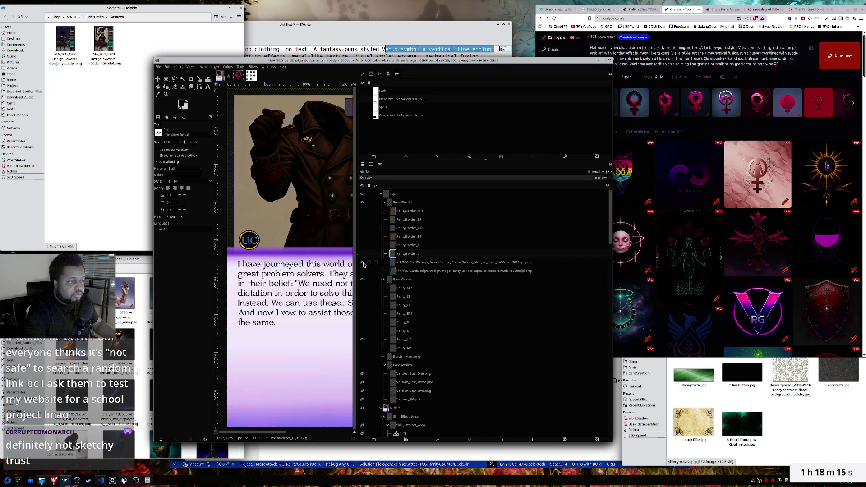
click(422, 265)
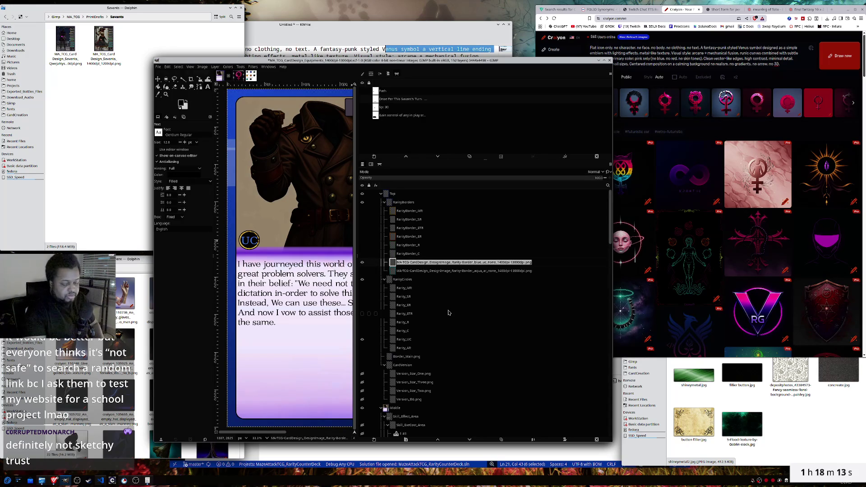
text(RarityBord)
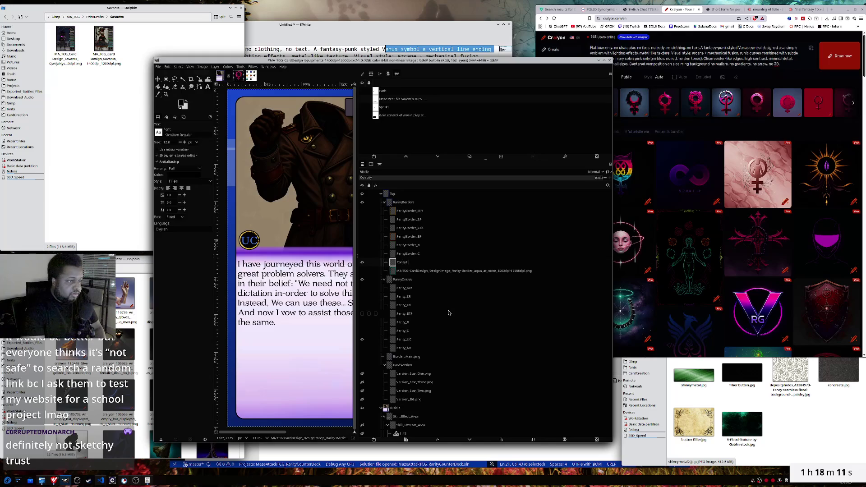
text(er_UC)
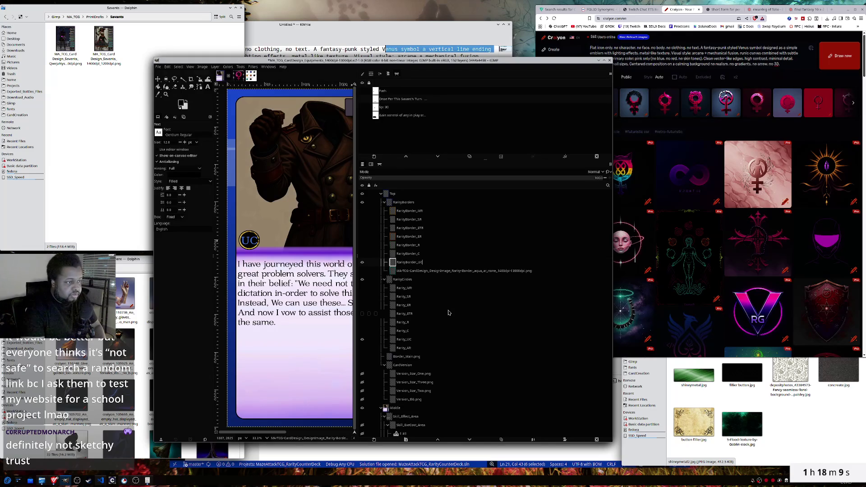
key(Return)
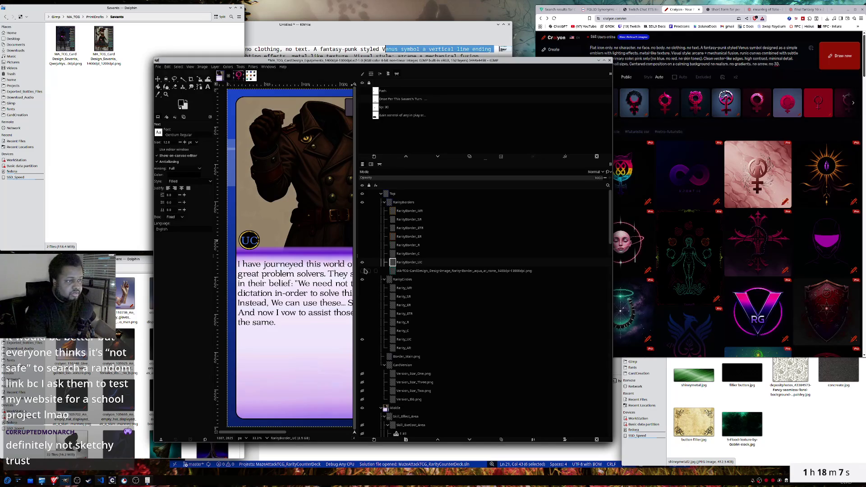
click(362, 271)
click(400, 271)
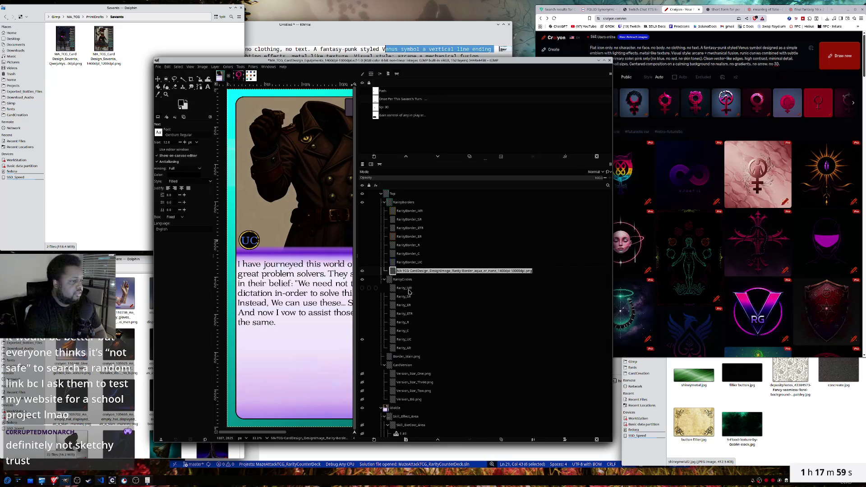
text(RarityBorder_AR)
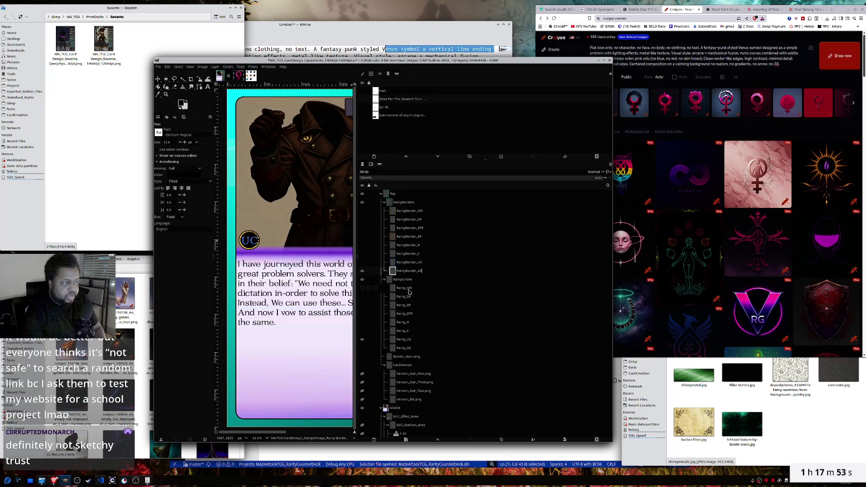
click(249, 74)
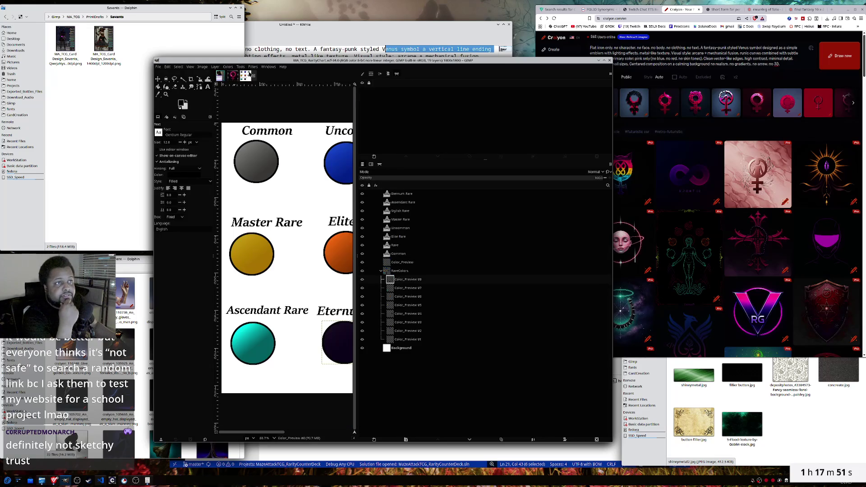
On the Coat of Justice card, hide RarityBorder_AR, show blue RarityBorder_UC, and widen the canvas view
click(220, 75)
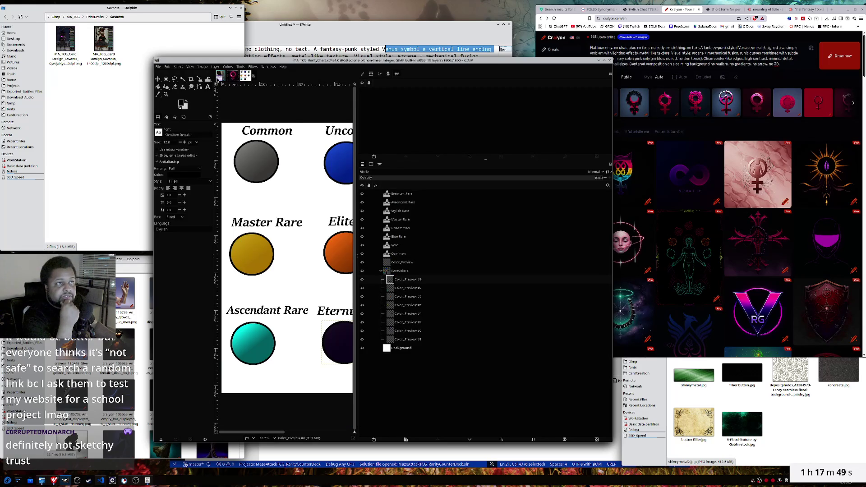
click(362, 203)
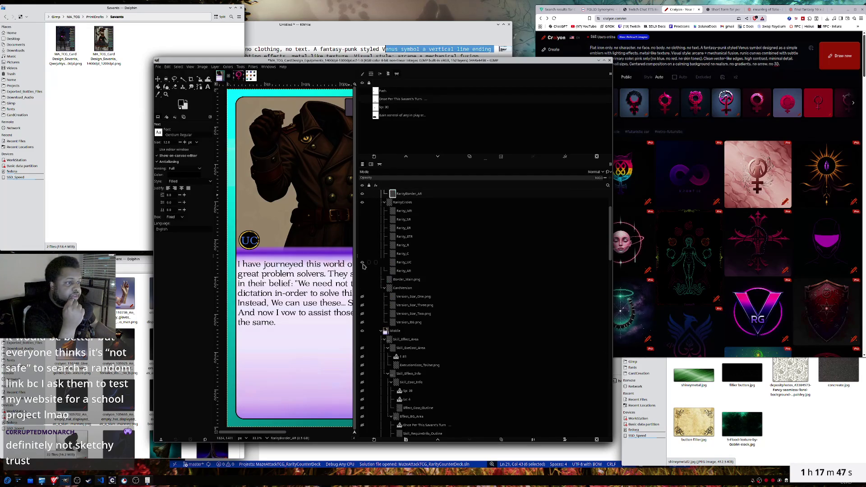
click(362, 262)
click(362, 262)
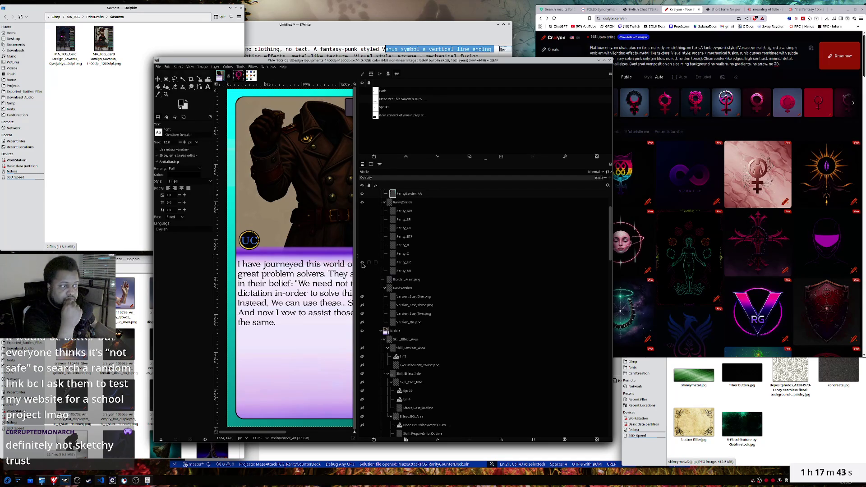
scroll(362, 266, up, 3)
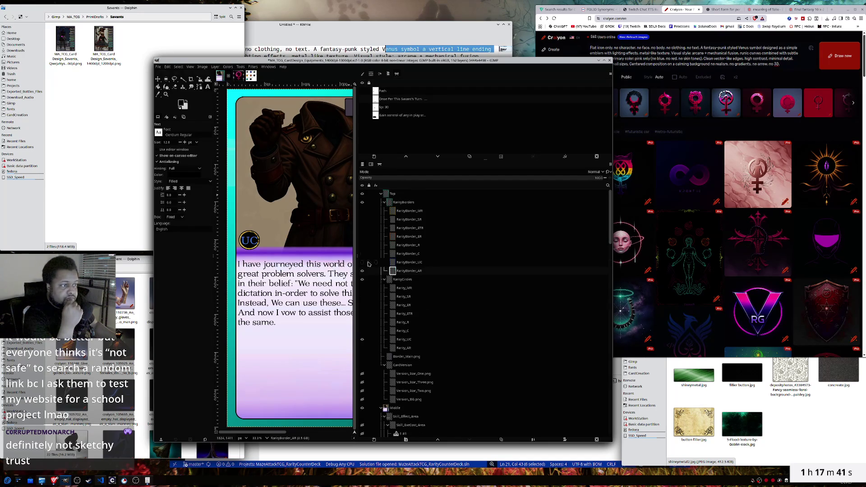
click(362, 271)
click(362, 262)
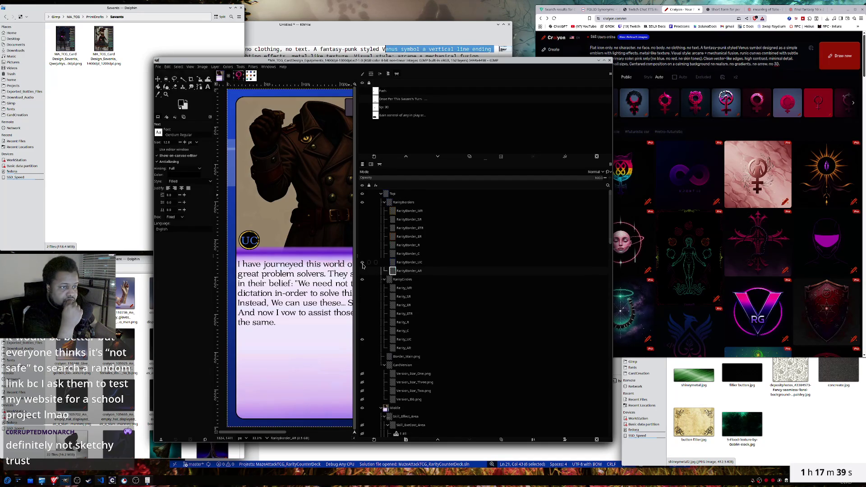
drag(356, 257, 513, 258)
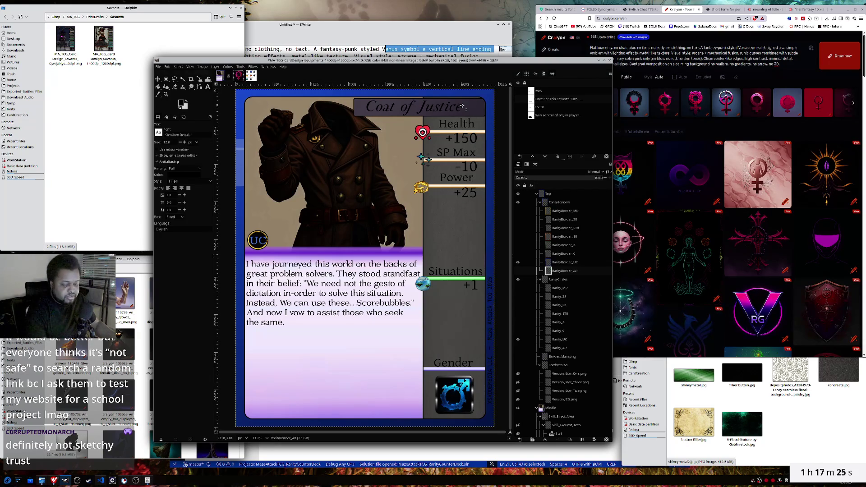
Put the Text tool on the Coat of Justice title, discard the Untitled KWrite notes, and show CardText_Fonts
click(462, 107)
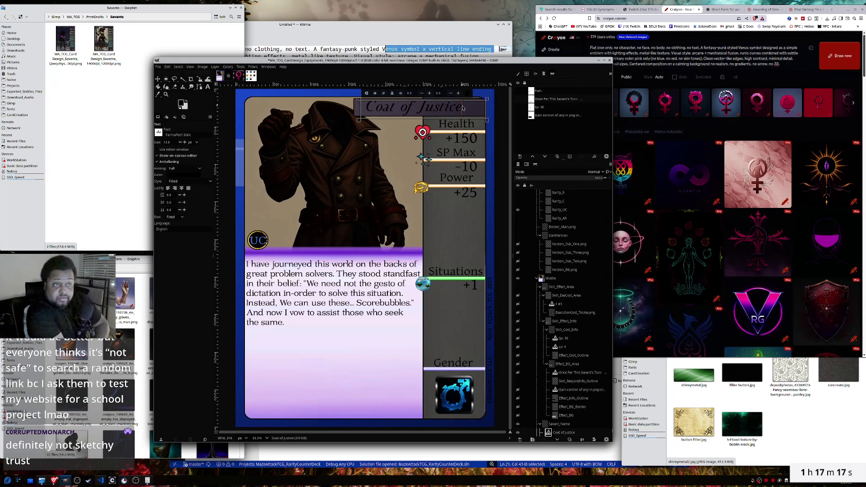
click(509, 24)
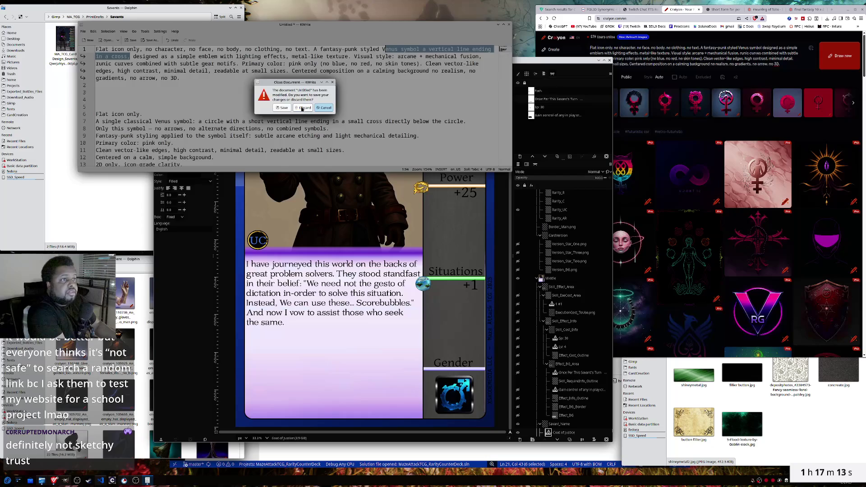
click(303, 108)
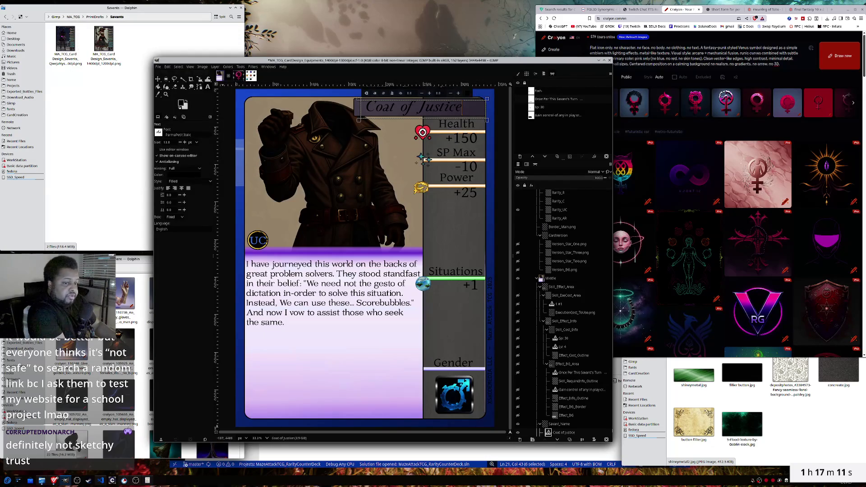
click(147, 480)
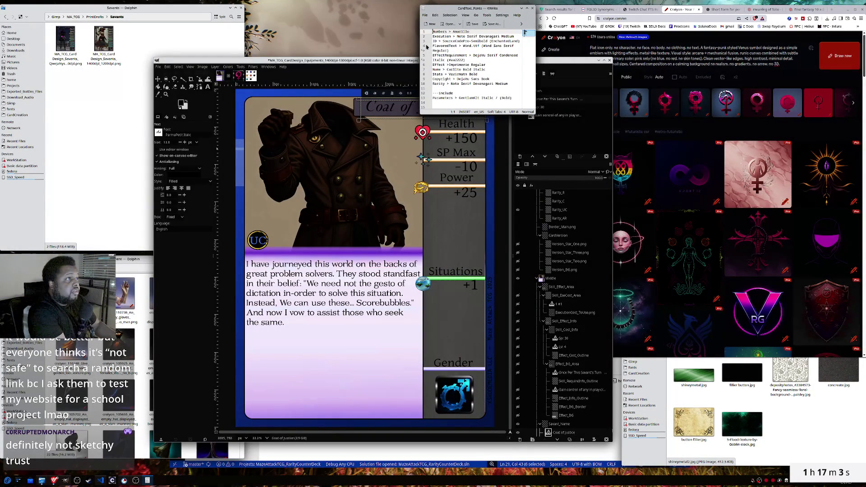
Add 'Equipment Name > ParmaPetit Italic' below the Parameters line, save the font list, and return to GIMP
mouse_move(417, 45)
mouse_down()
mouse_move(288, 40)
mouse_move(299, 38)
mouse_up()
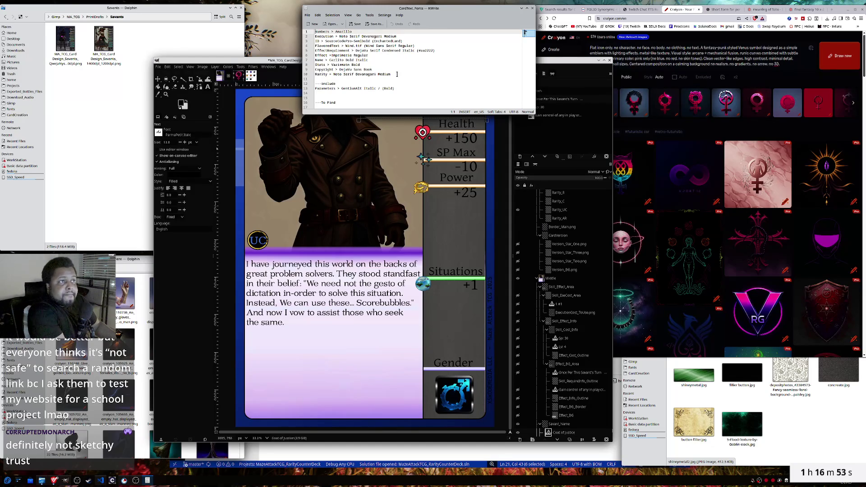
click(403, 88)
key(Return)
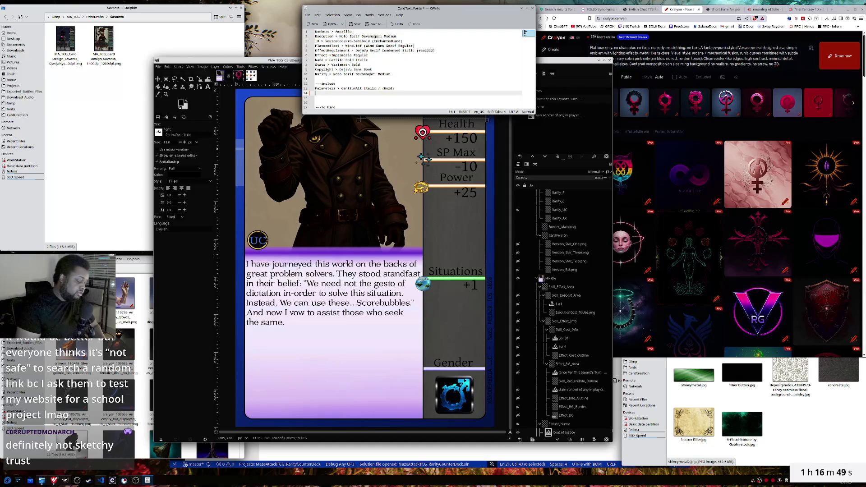
text(Equipment Na)
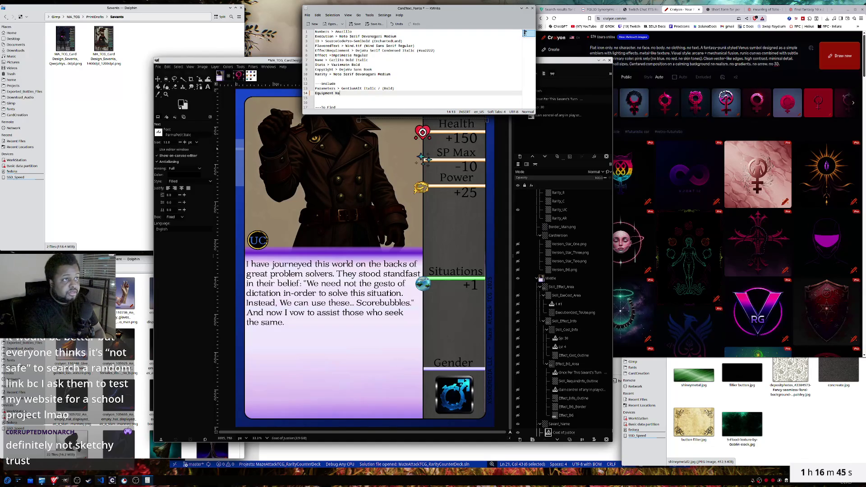
text(me > Pa)
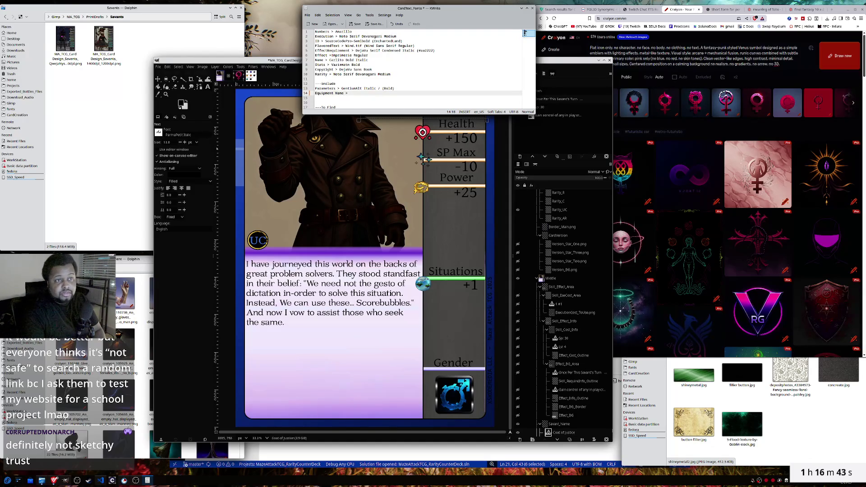
text(rmaPe)
text(tit Italic)
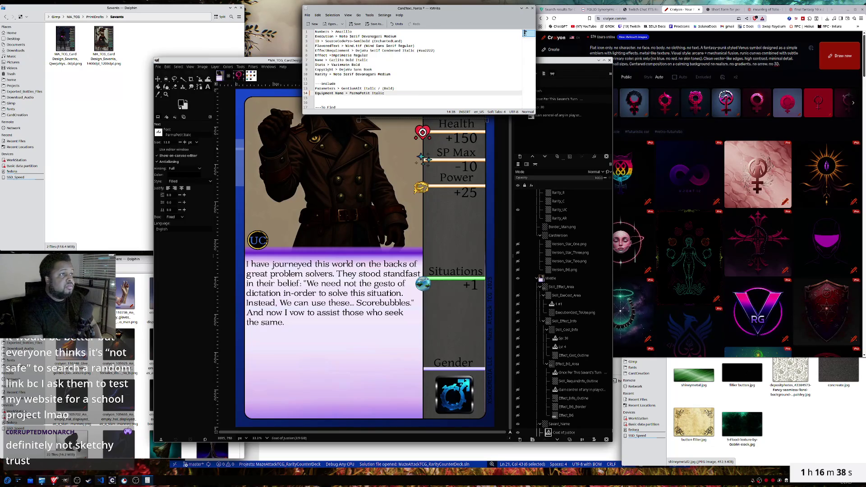
key(ctrl+s)
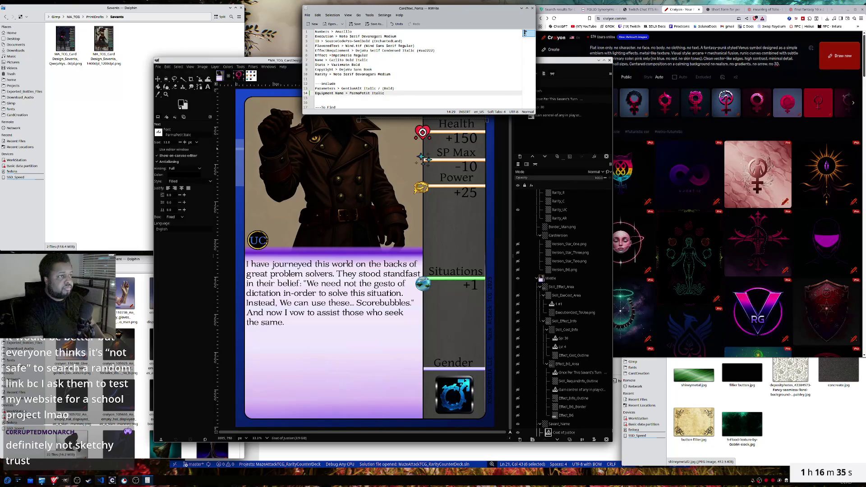
click(384, 93)
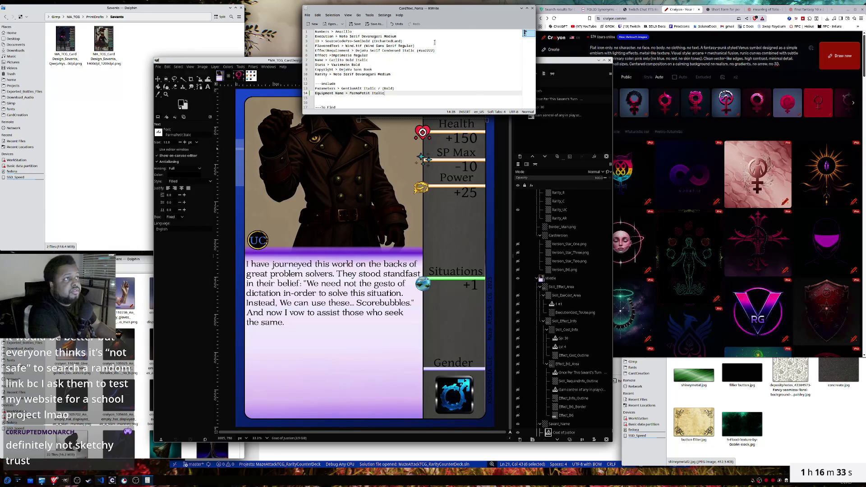
click(287, 62)
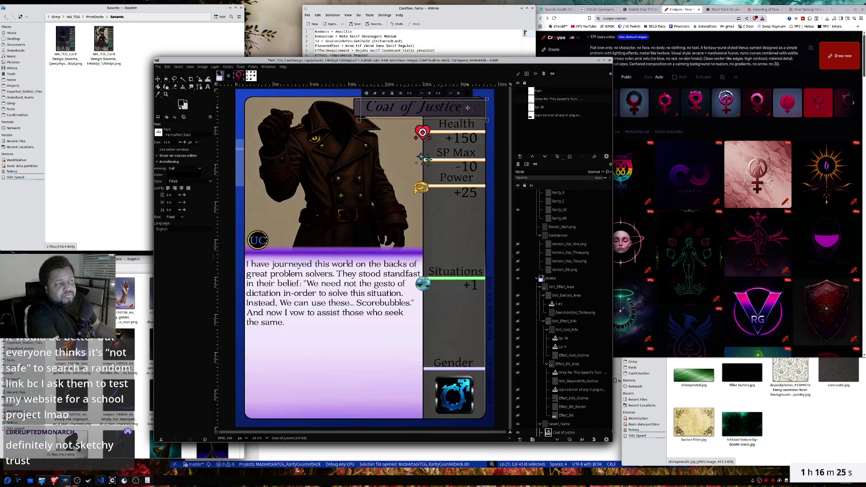
click(180, 143)
click(179, 143)
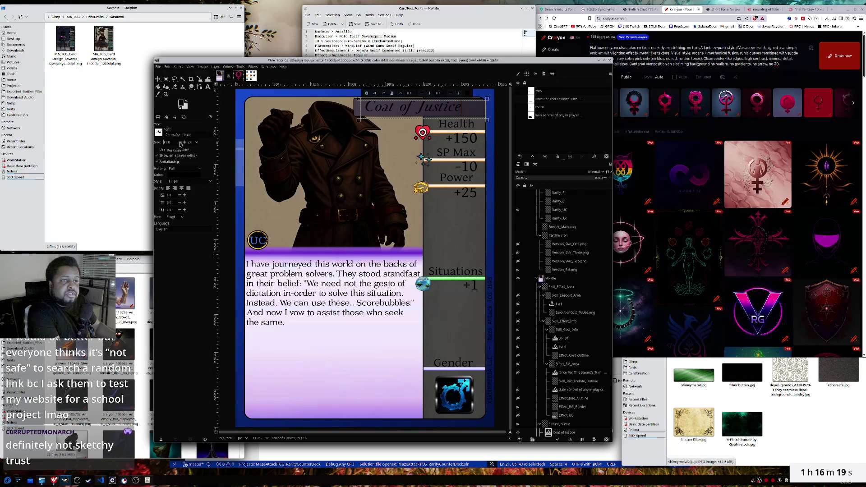
click(180, 143)
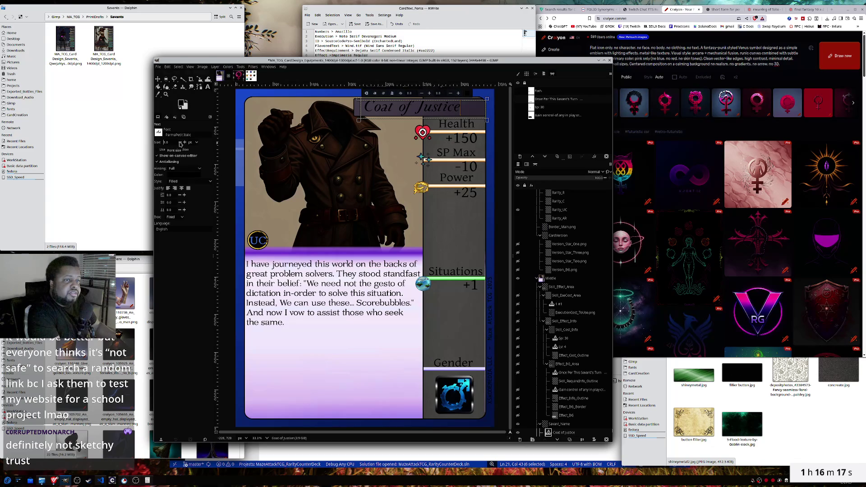
scroll(180, 143, down, 4)
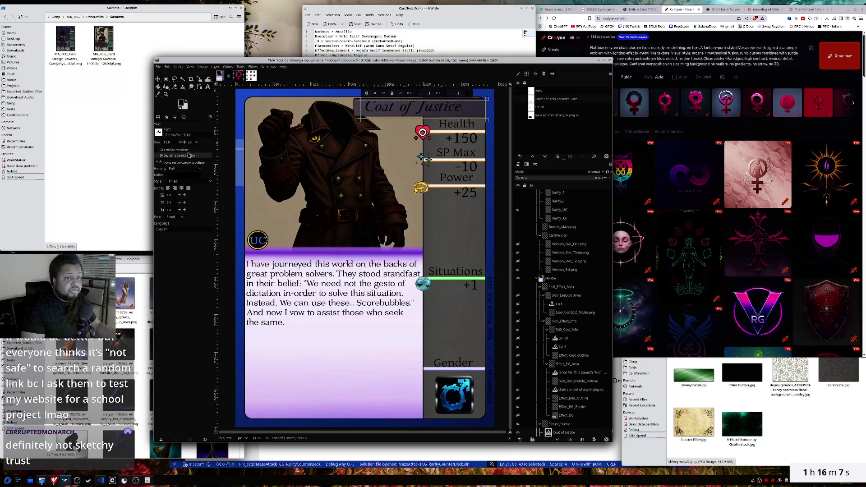
key(Up)
key(Up)
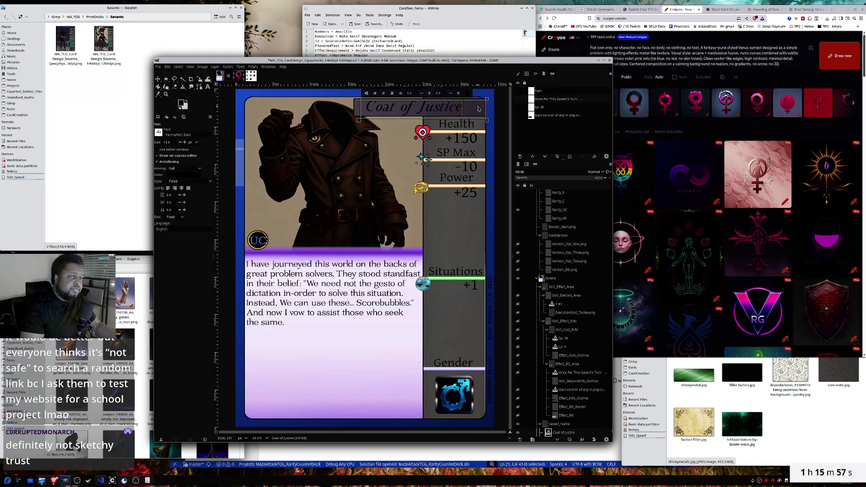
scroll(565, 359, down, 5)
scroll(566, 360, down, 3)
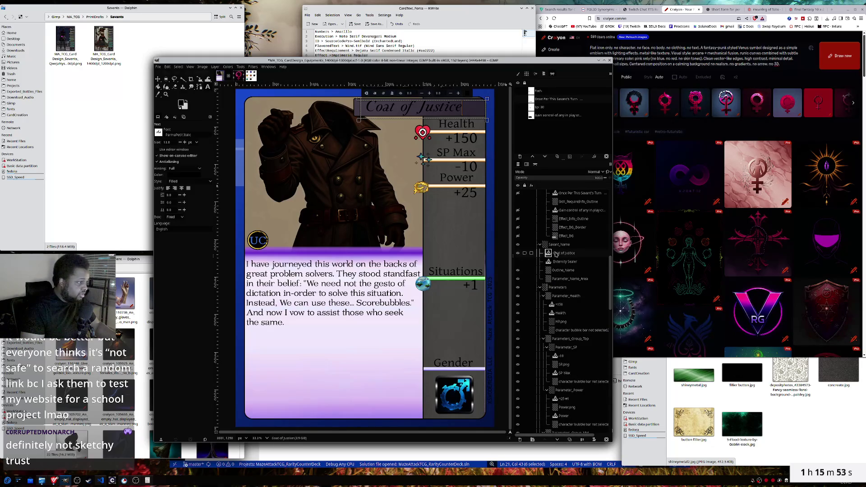
Delete the old Savant_Name title and outline layers and rename the group Equipment_Name
right_click(558, 255)
click(559, 269)
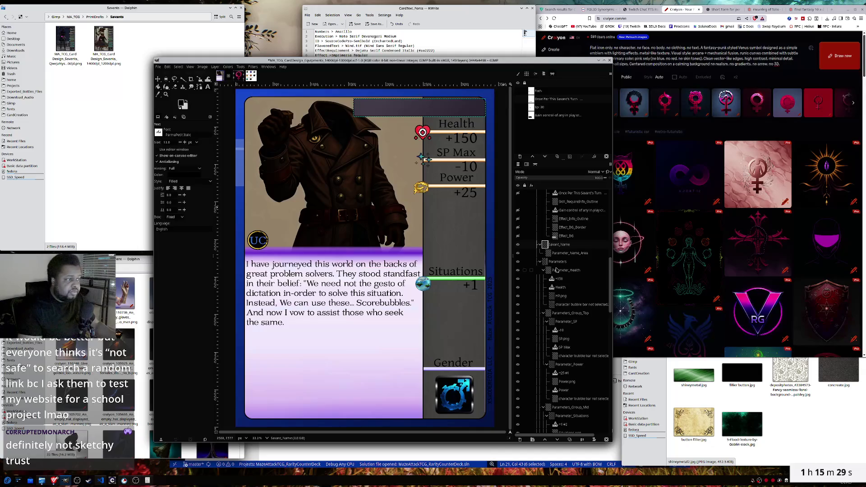
text(Equip)
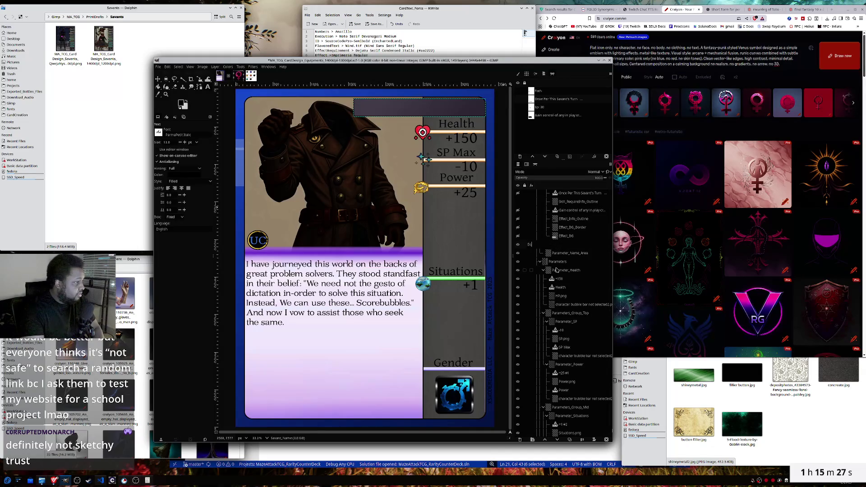
text(ment_Name)
key(Return)
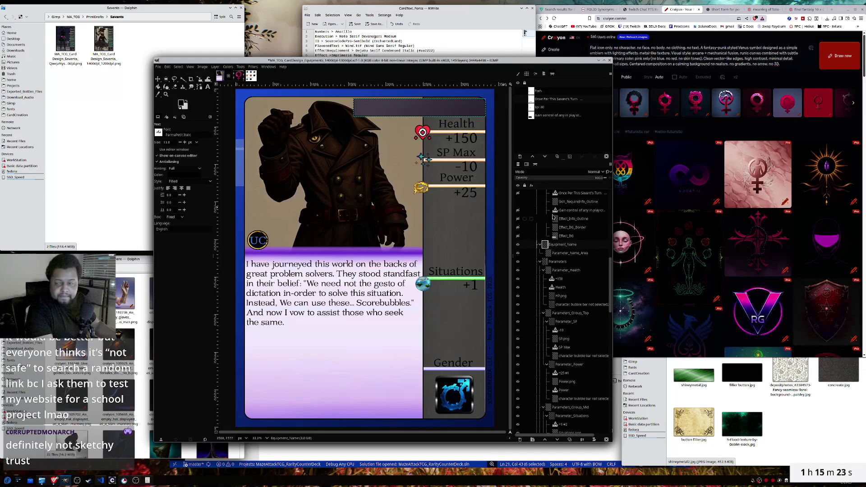
Start scaling the Parameter_Name_Area layer with Shift+S
click(560, 255)
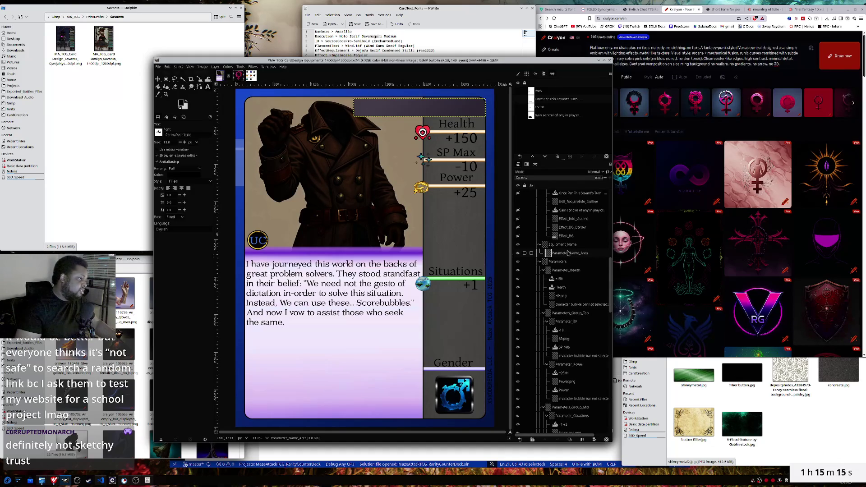
key(shift+s)
click(423, 116)
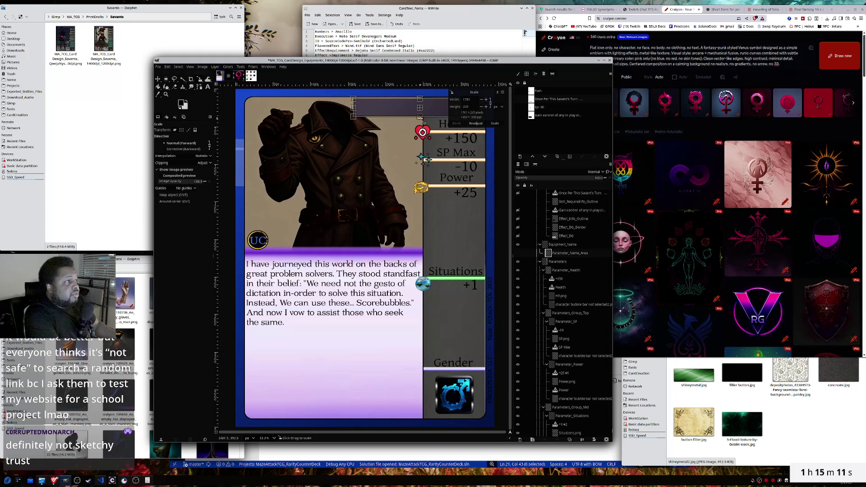
drag(420, 119, 421, 115)
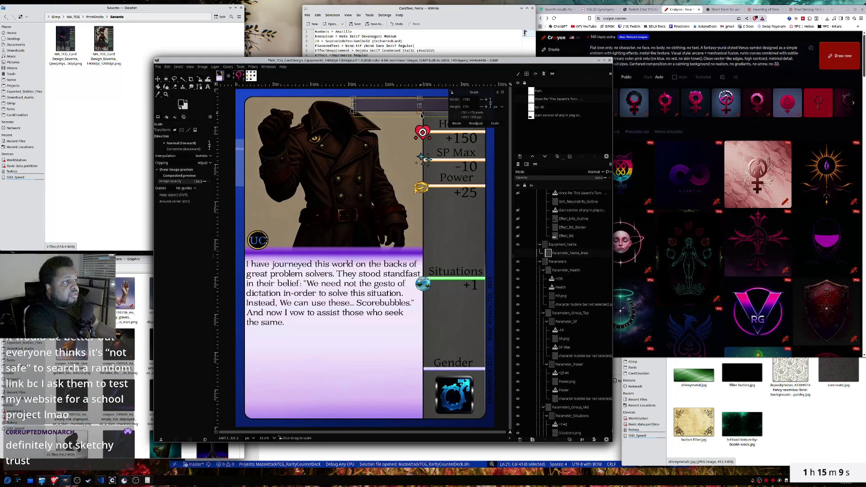
click(495, 123)
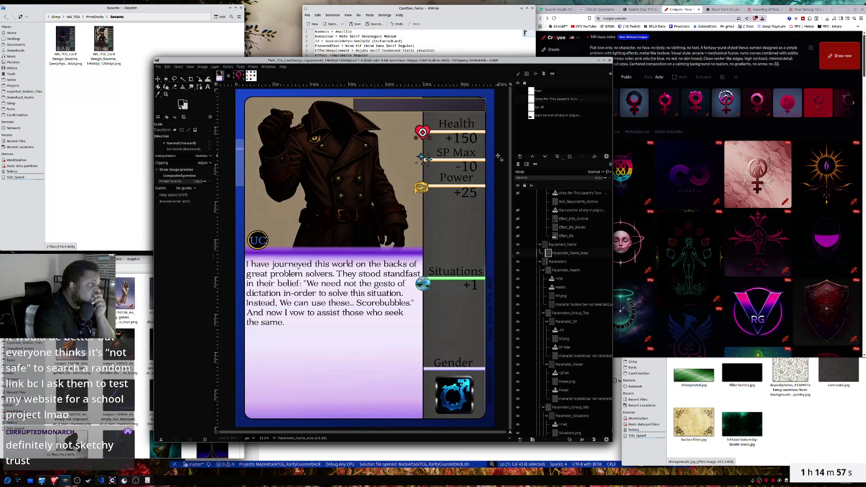
click(73, 40)
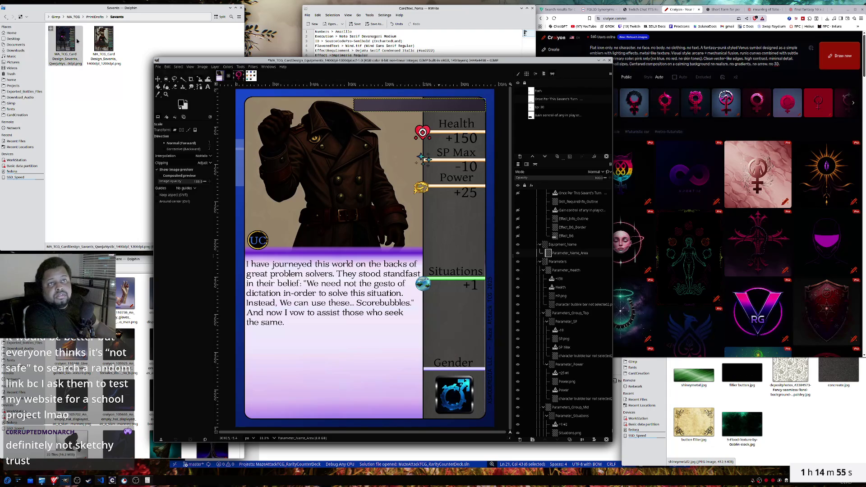
Open the Qweja Nystic PNG in Gwenview, move it aside, and return to the GIMP card design
double_click(73, 39)
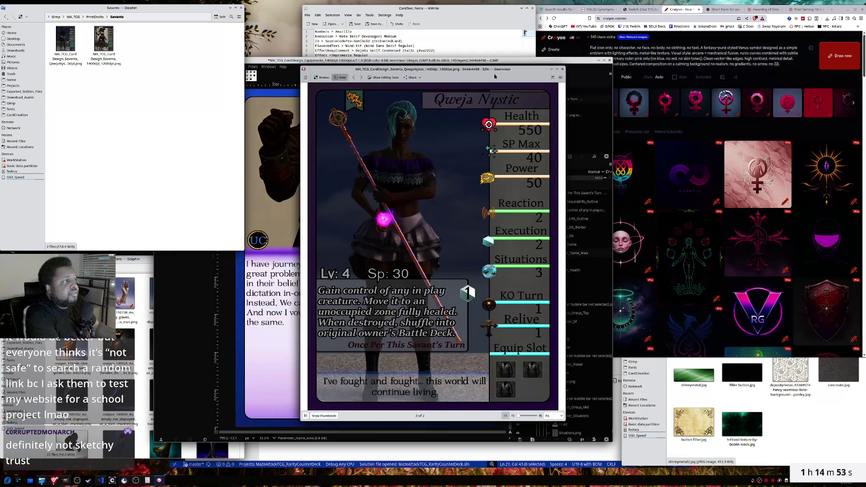
drag(509, 70, 299, 76)
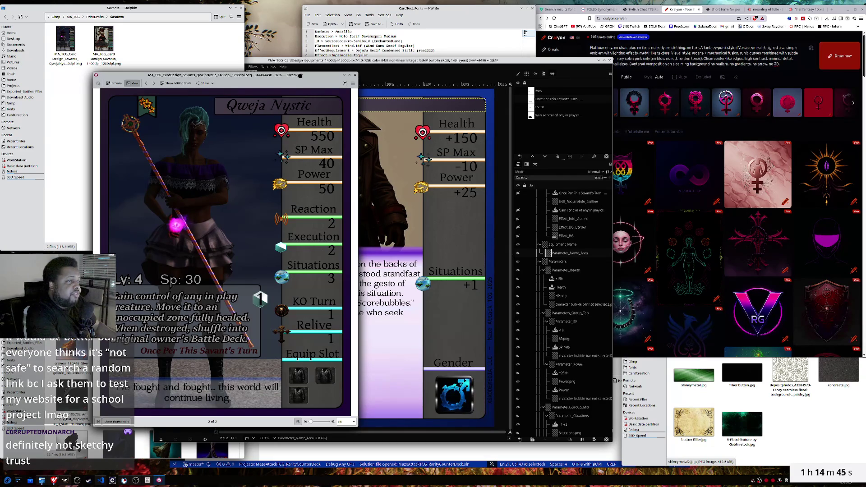
mouse_move(300, 75)
mouse_down()
mouse_move(365, 81)
mouse_move(280, 78)
mouse_move(296, 76)
mouse_up()
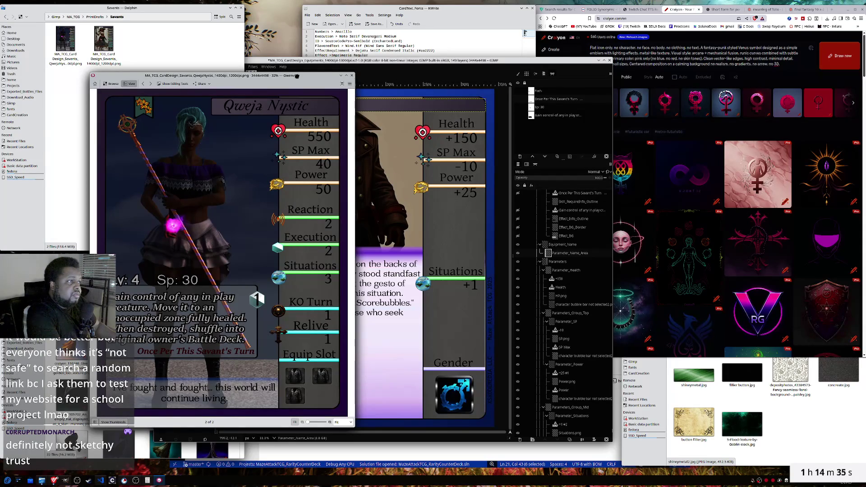
click(380, 63)
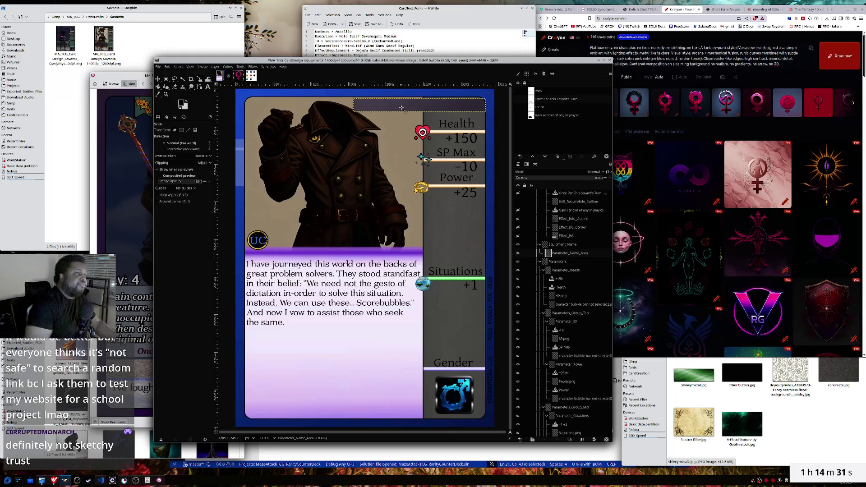
Create a text box over the name area reading 'Coat Of Justic' at font size 11
click(207, 87)
drag(353, 99, 487, 114)
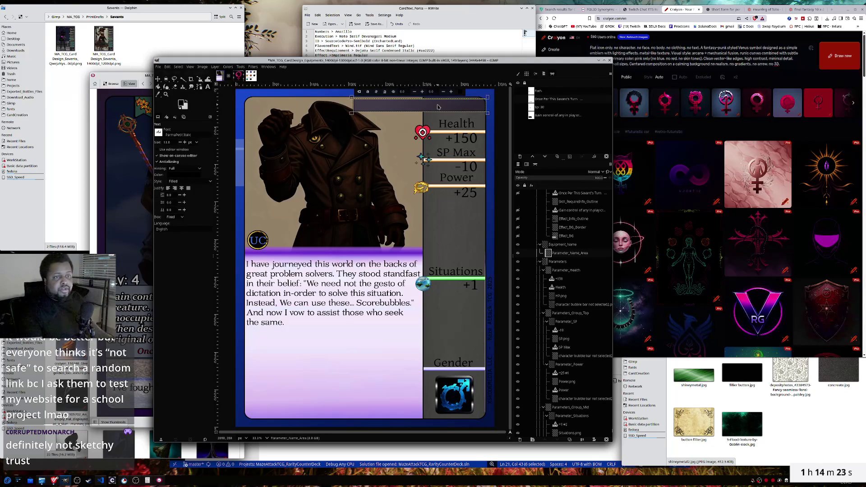
text(Cost)
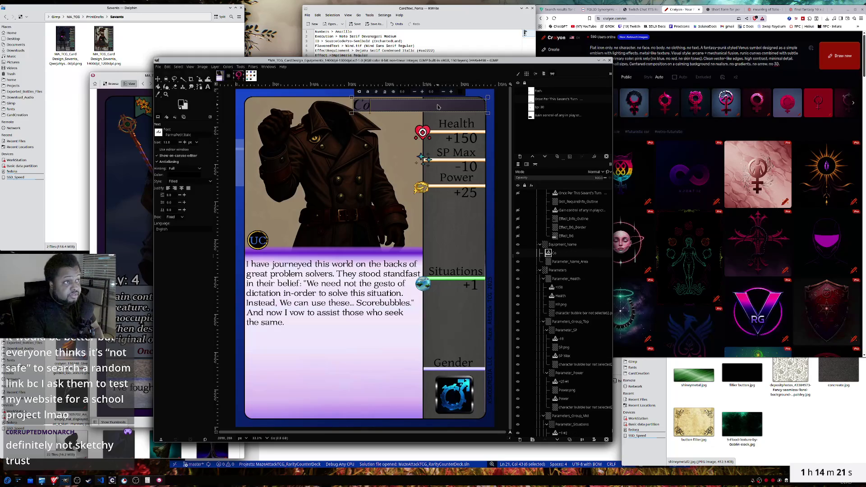
key(BackSpace)
key(BackSpace)
text(at)
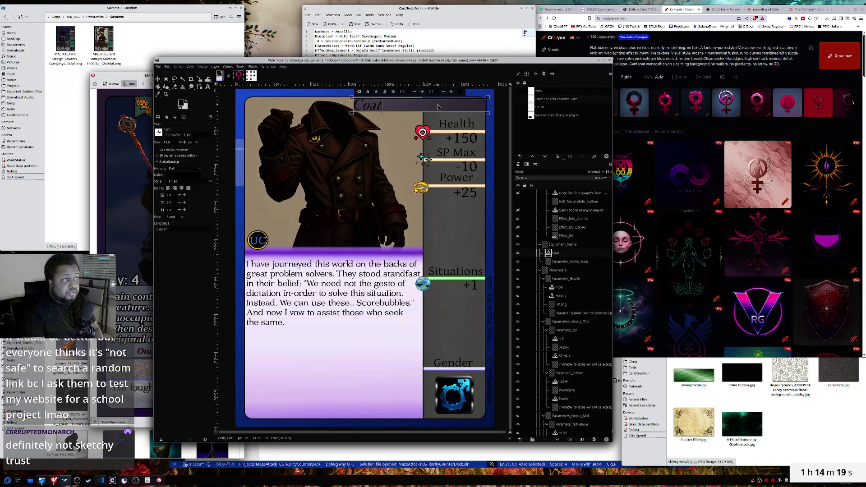
text( O)
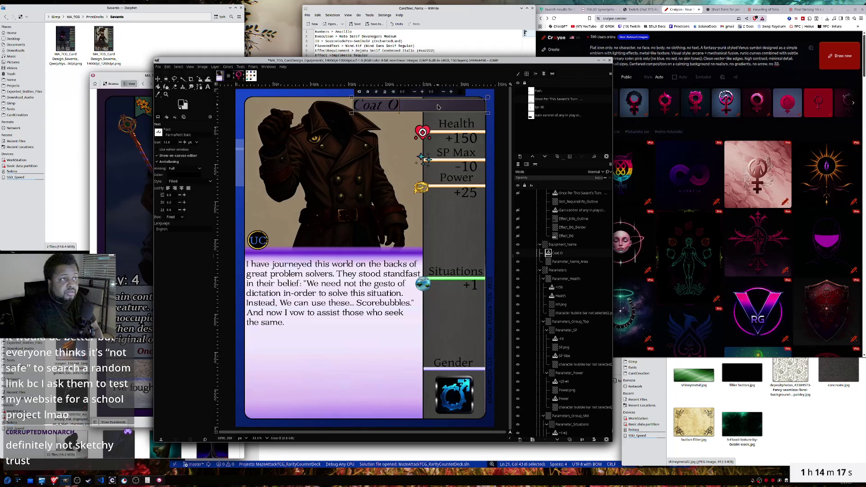
text(f Just)
text(ic)
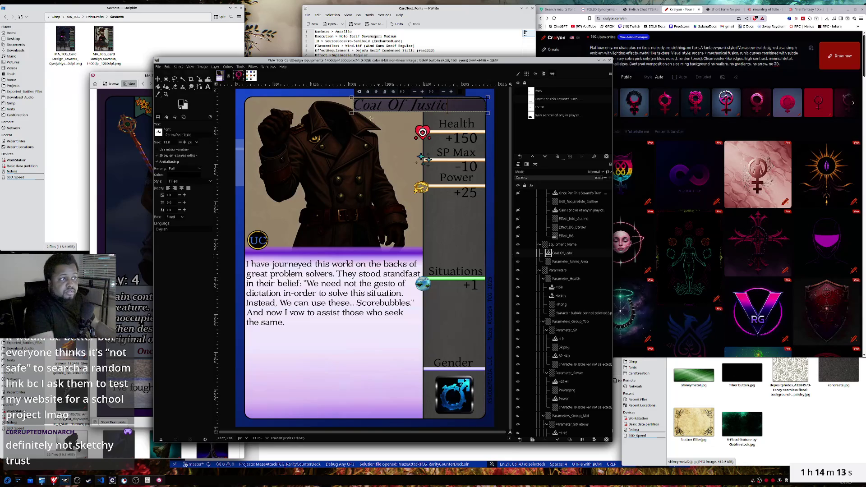
click(179, 143)
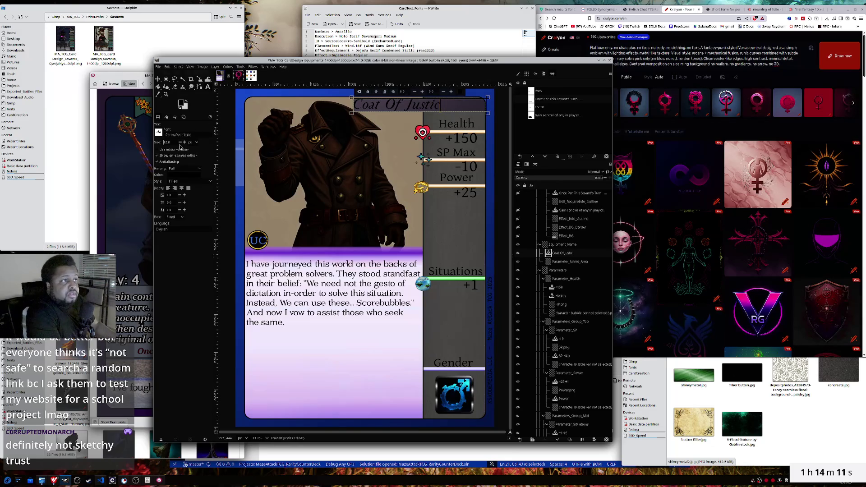
click(179, 146)
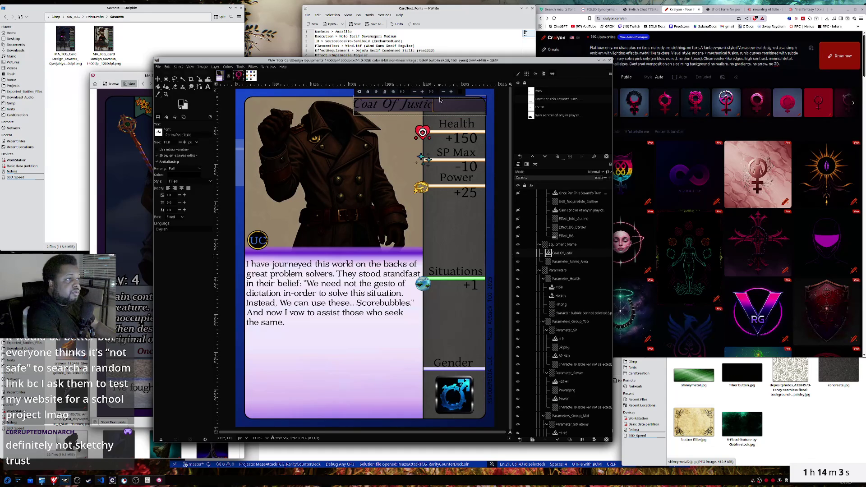
Reposition and narrow the title box, then centre-justify the title text
click(440, 99)
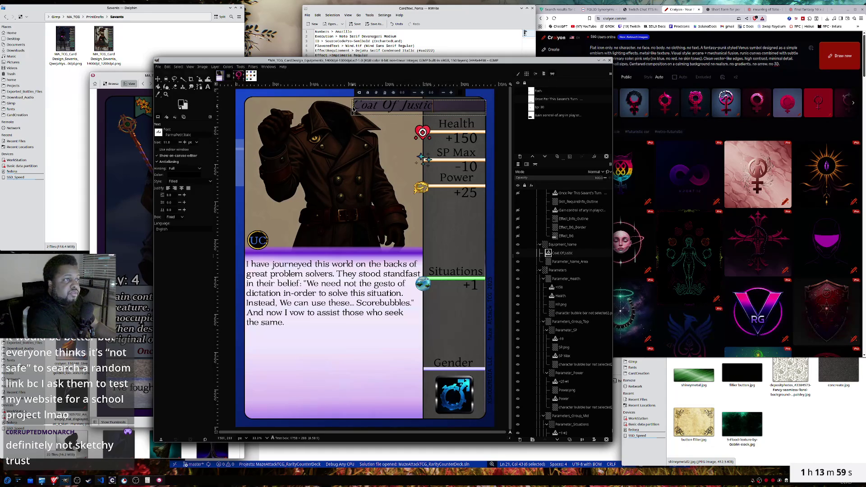
drag(350, 107, 354, 108)
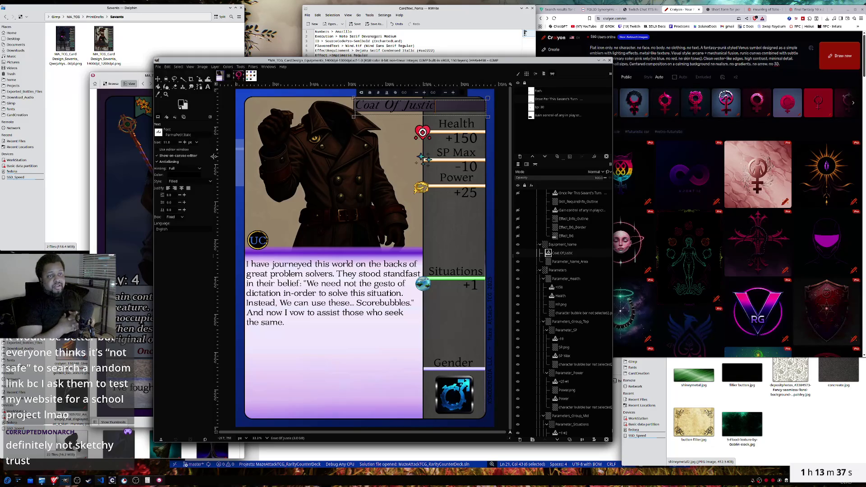
click(175, 188)
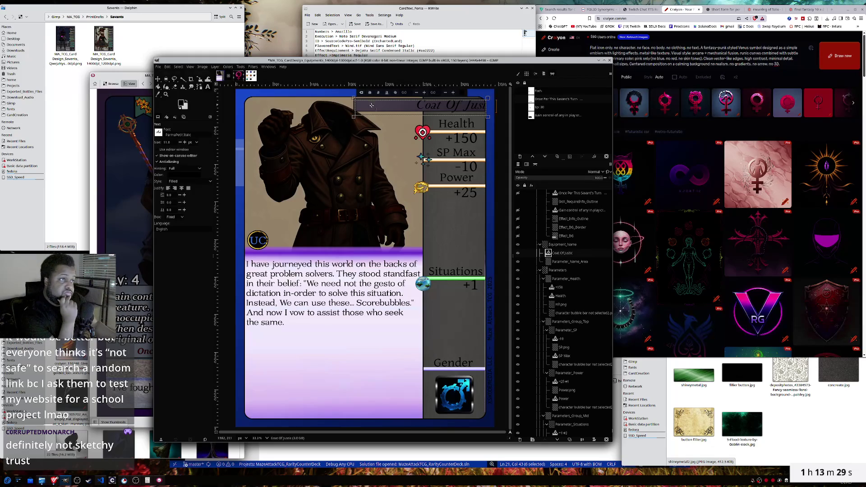
drag(353, 106, 391, 104)
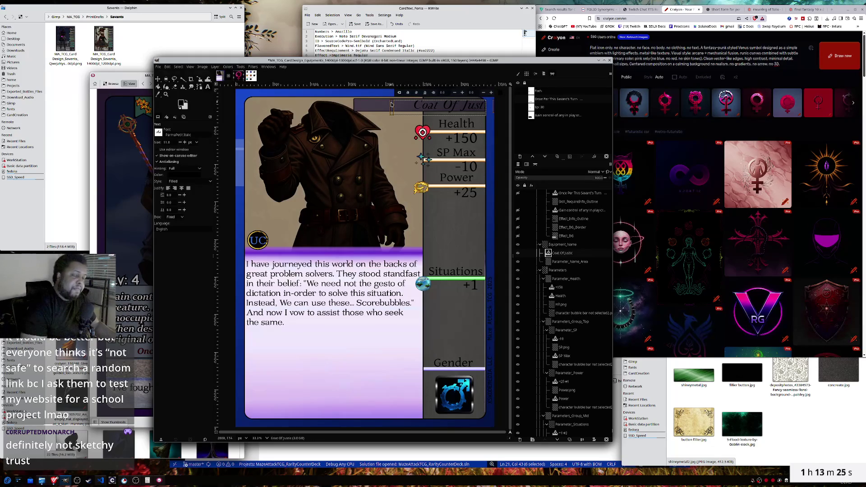
click(390, 103)
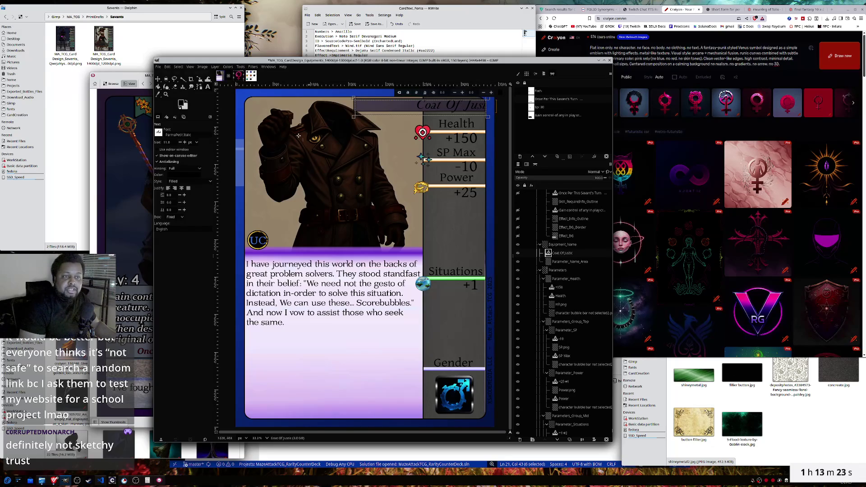
click(181, 188)
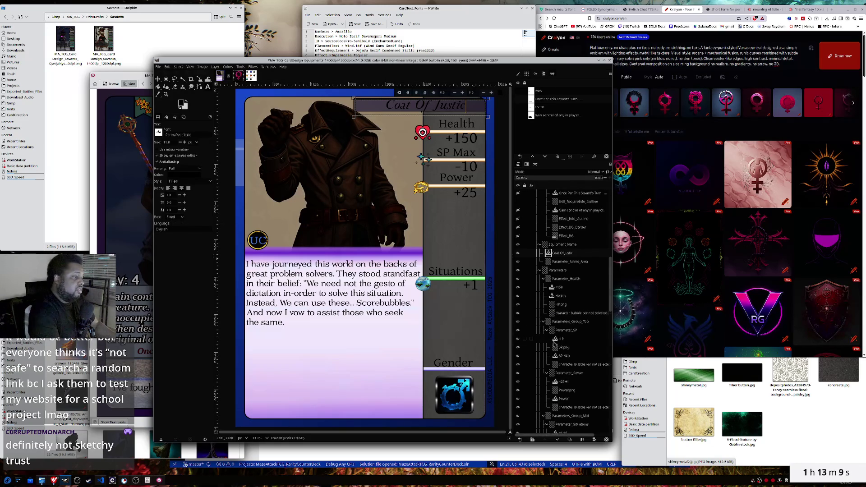
click(562, 321)
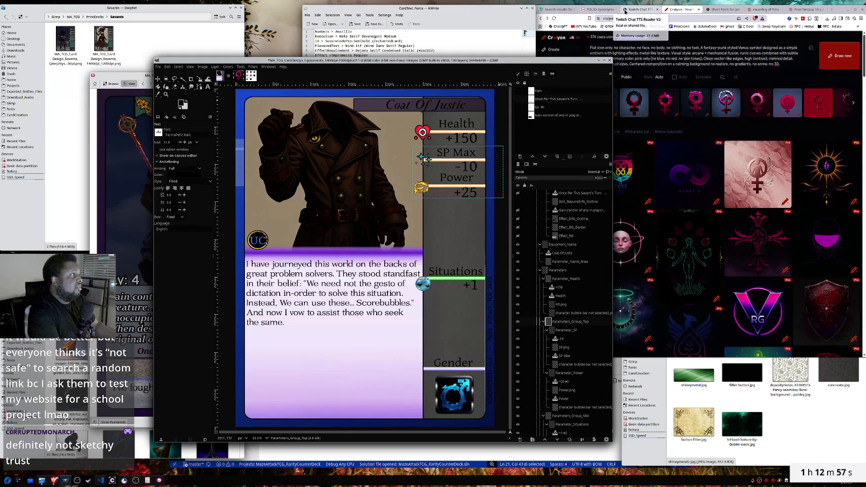
click(767, 10)
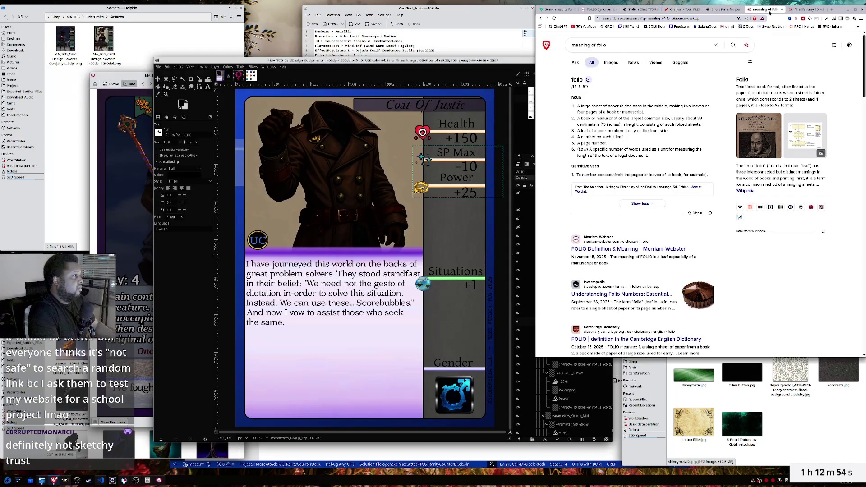
Search 'meaning of justice' in Brave and correct the card title to 'Coat Of Justice'
double_click(601, 46)
text(justice)
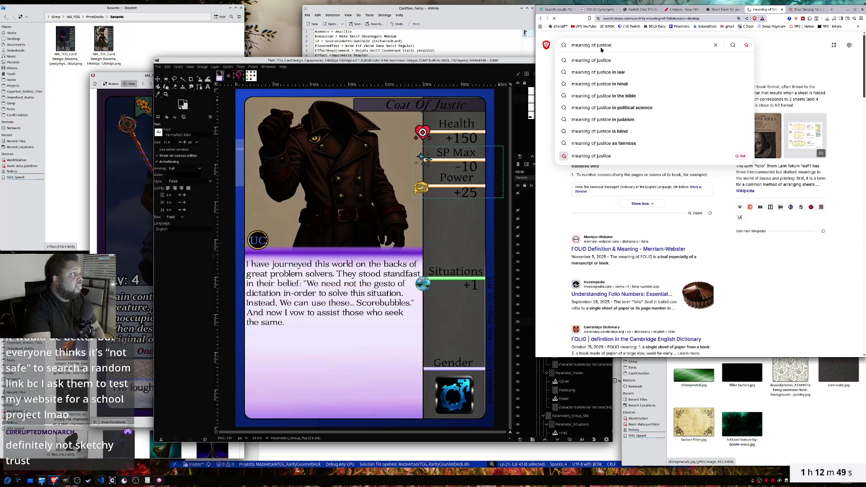
key(Return)
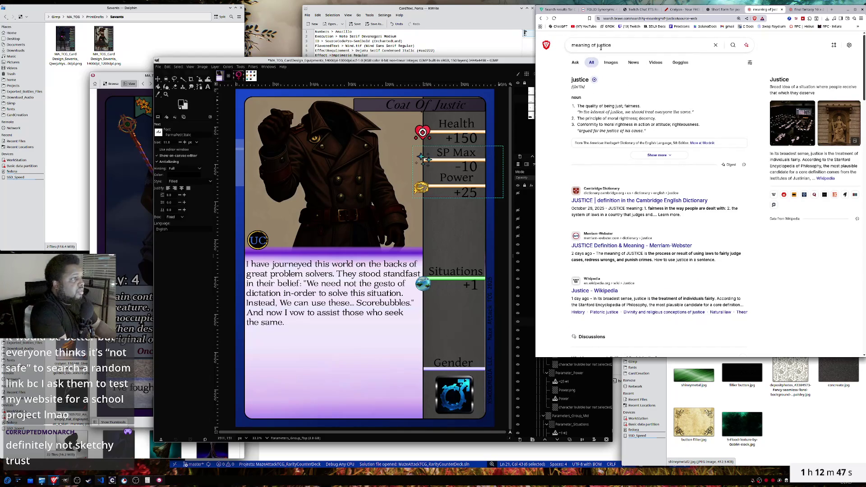
click(464, 104)
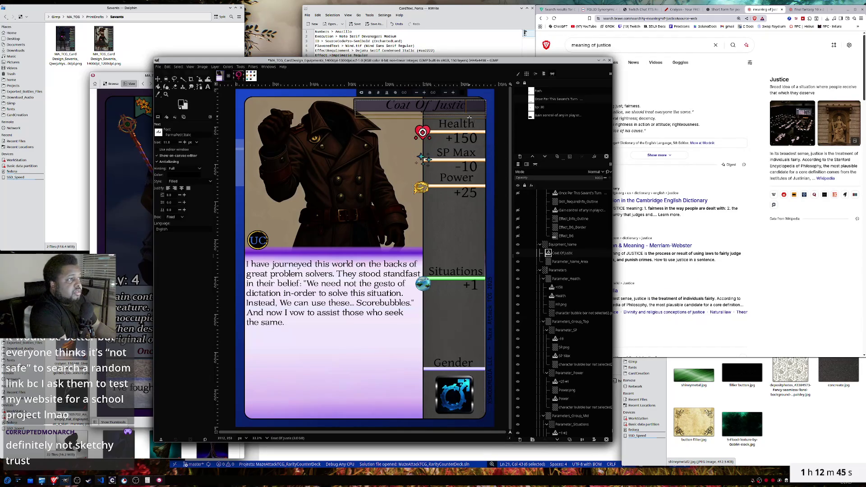
text(e)
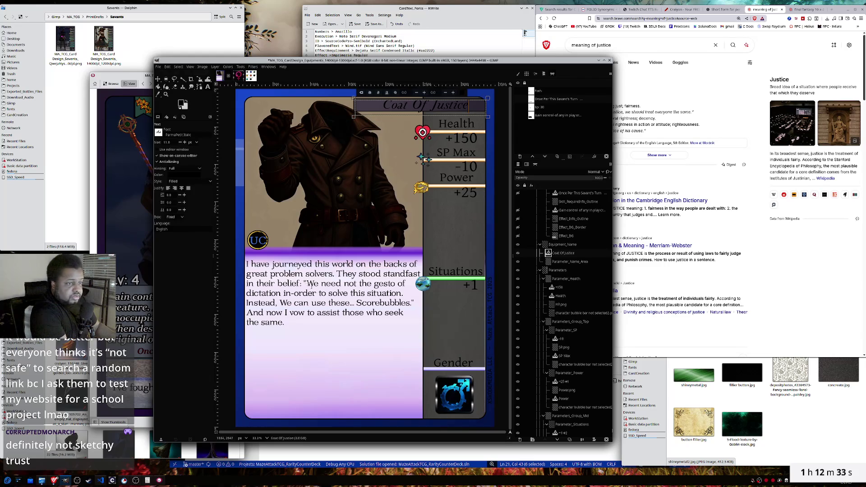
Select all of the card's flavor text and switch to the ChatGPT conversation
click(291, 323)
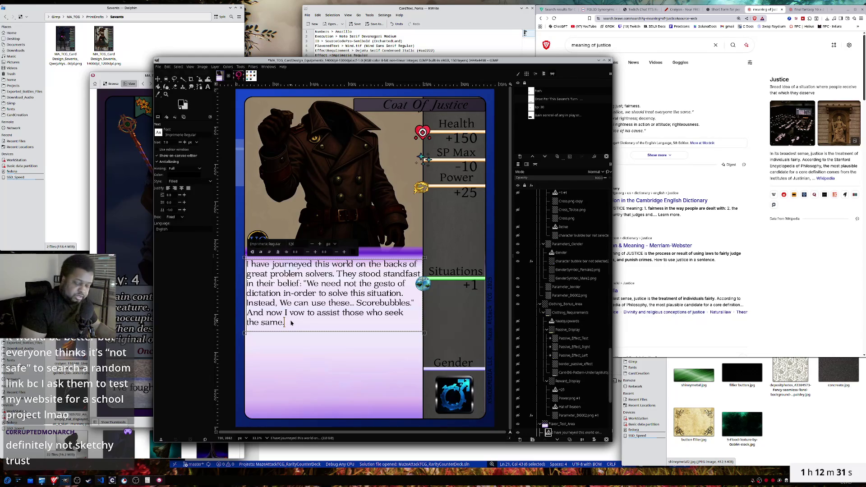
key(ctrl+a)
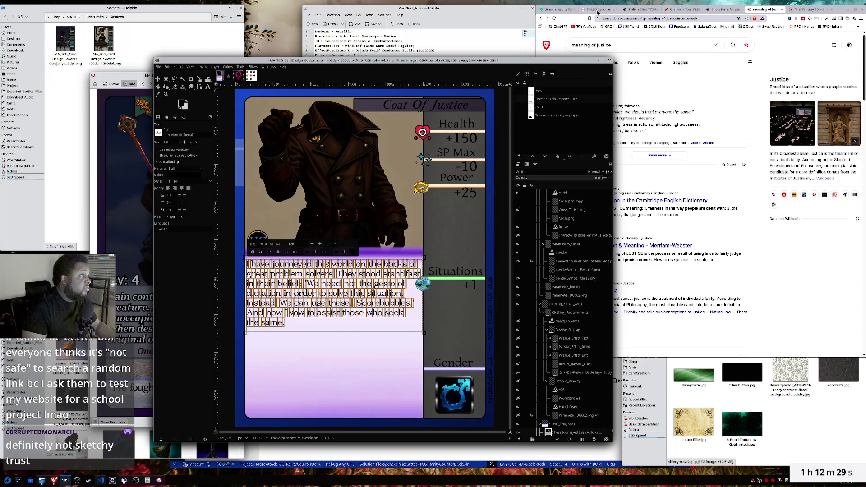
click(640, 9)
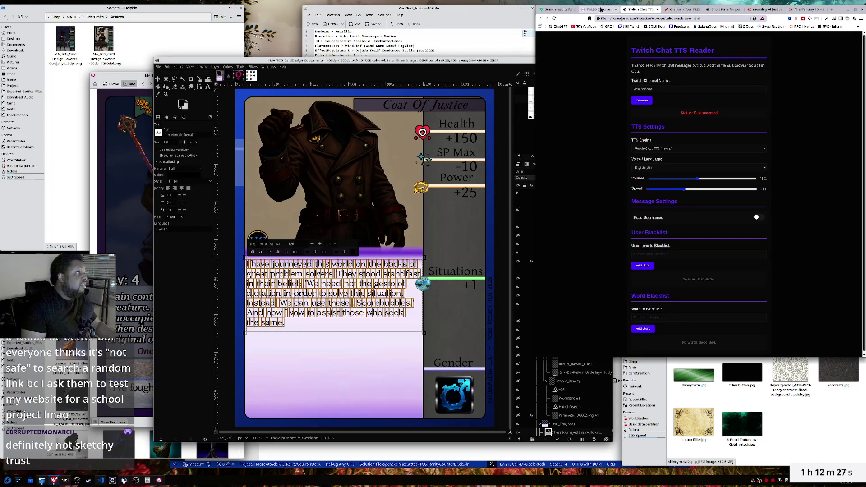
click(723, 9)
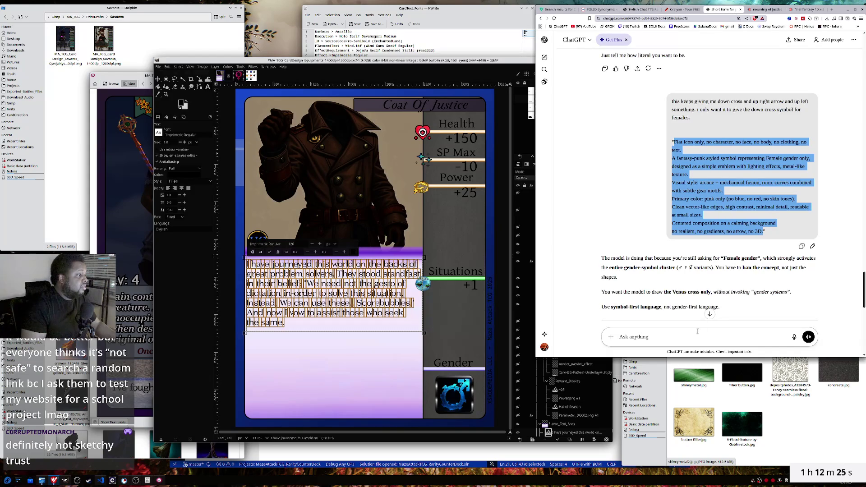
Send ChatGPT 'just spell check this' with the pasted flavor text and review its corrections
click(695, 336)
text(sp)
key(BackSpace)
key(BackSpace)
text(just spell )
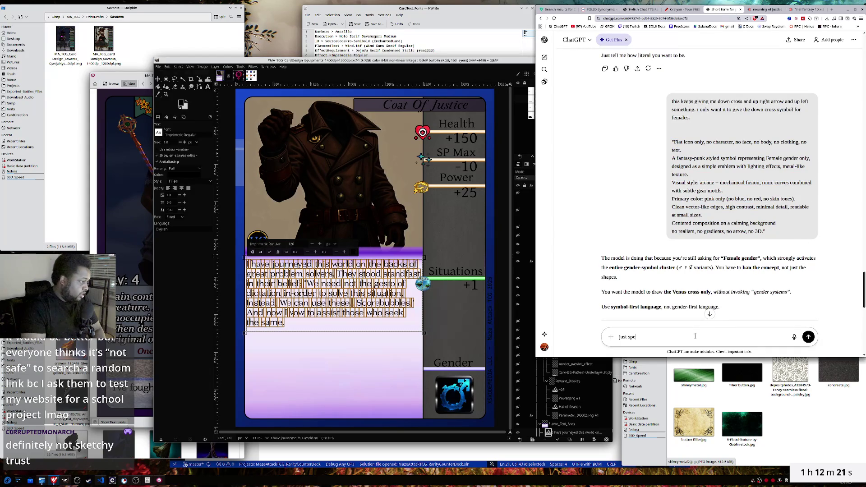
text(check th)
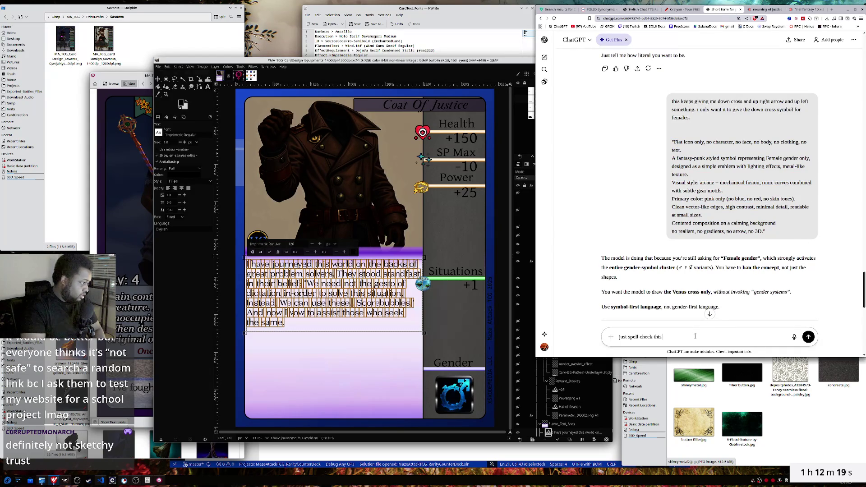
text(is)
key(shift+Return)
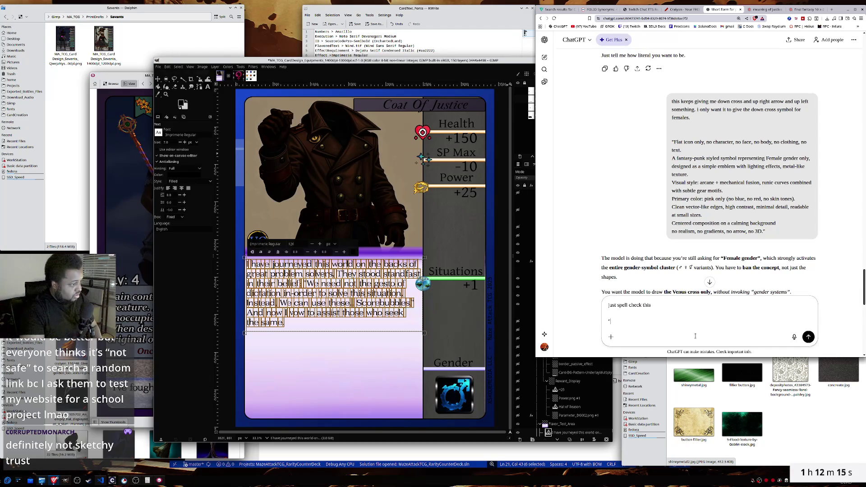
text(I have journeyed this world on the backs of great problem solvers. They stood standfast in their belief: "We need not the gesto of dictation in-order to solve this situation. Instead, We can use these... Scorebubbles." And now I vow to assist those who seek the same.)
key(Return)
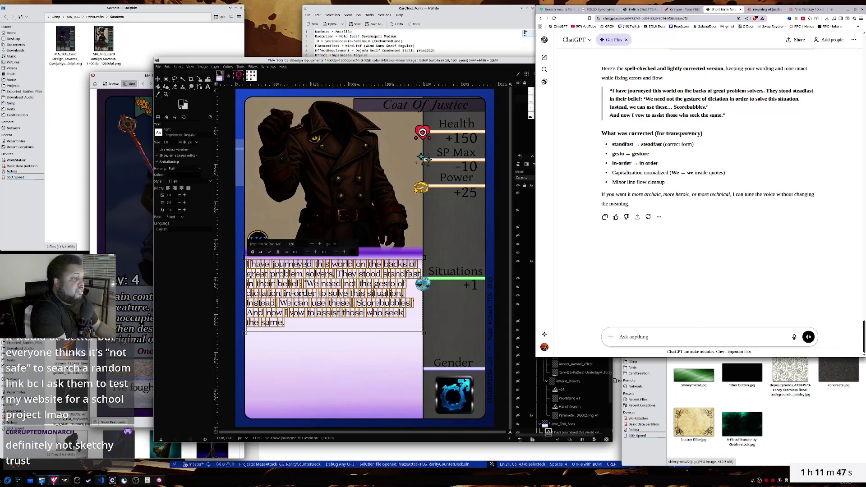
click(374, 285)
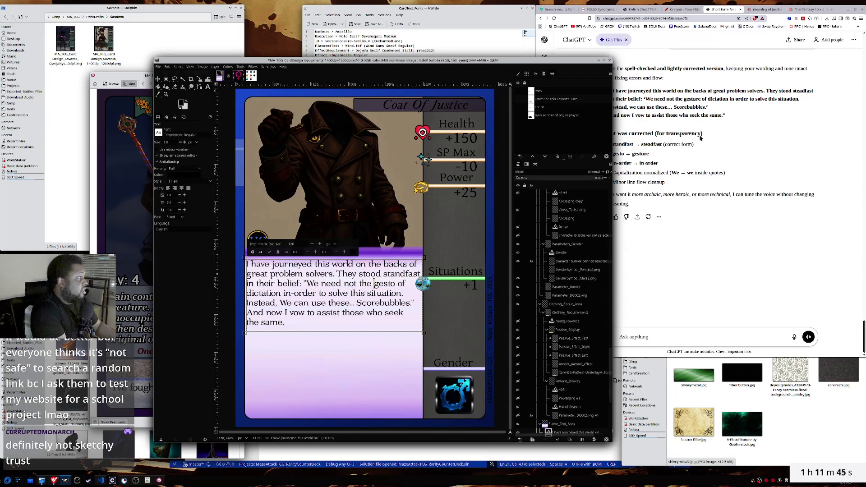
Change 'in-order' to 'in order' in the flavor text, checking ChatGPT's corrections list
click(681, 106)
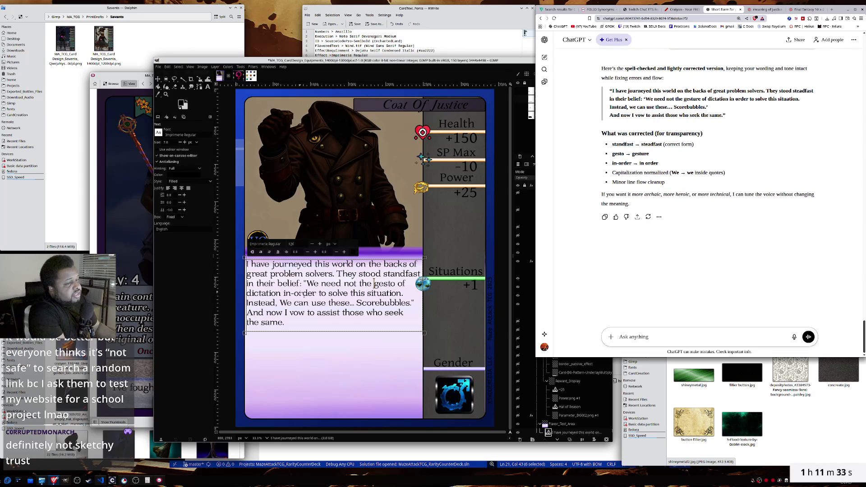
click(296, 293)
key(BackSpace)
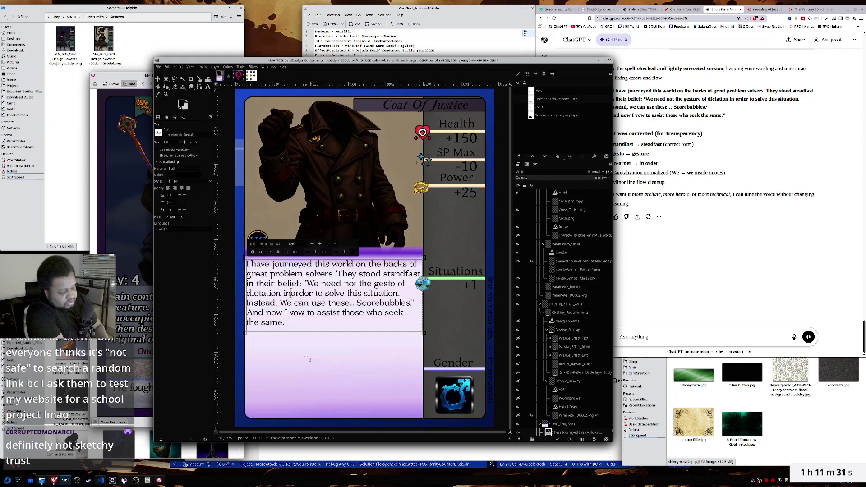
click(771, 107)
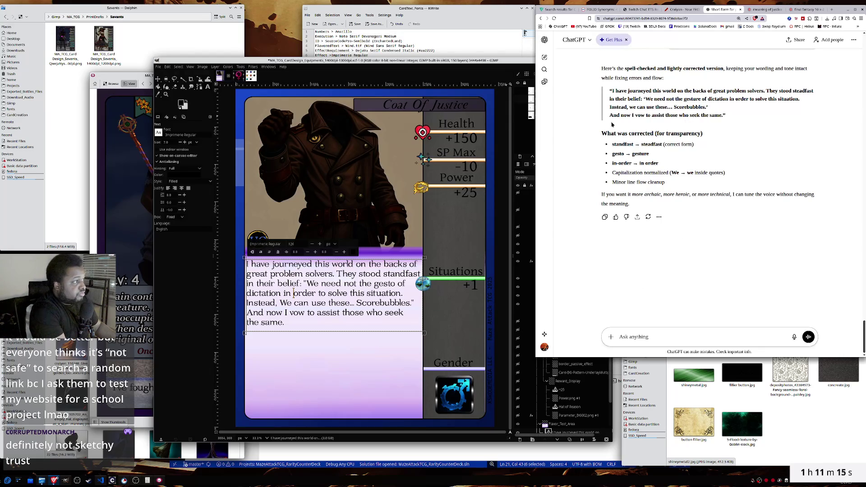
double_click(618, 153)
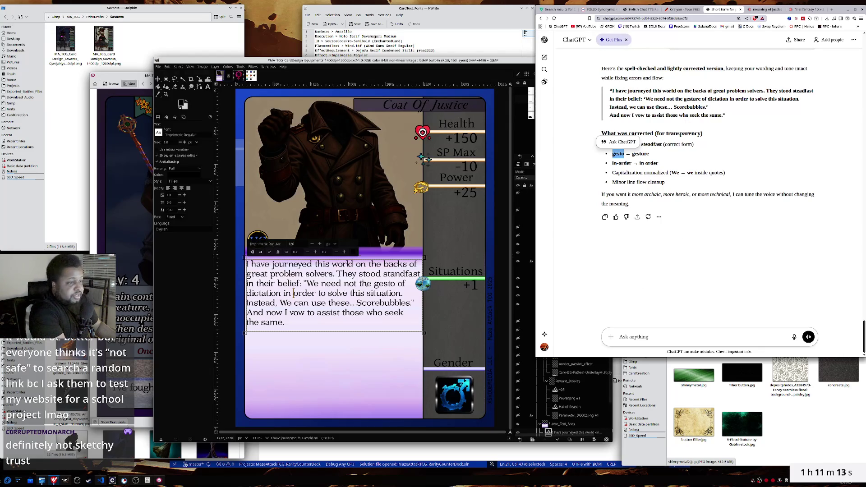
click(326, 293)
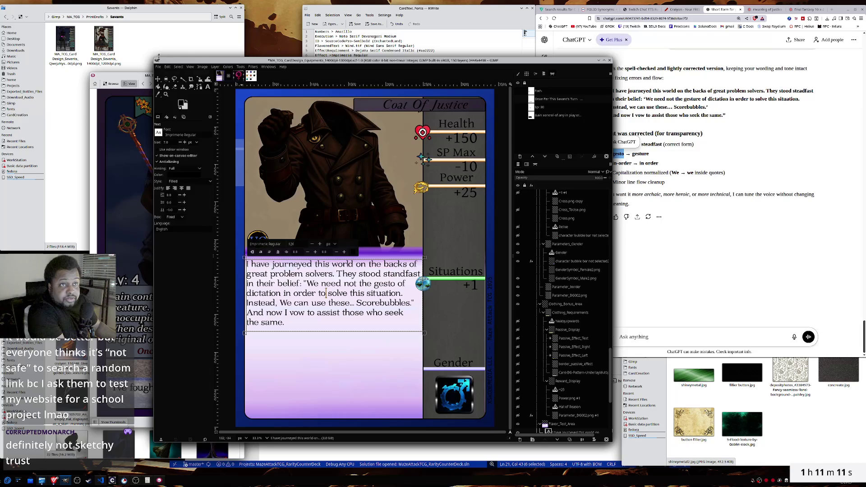
Save the Coat of Justice card file with File > Save
click(158, 67)
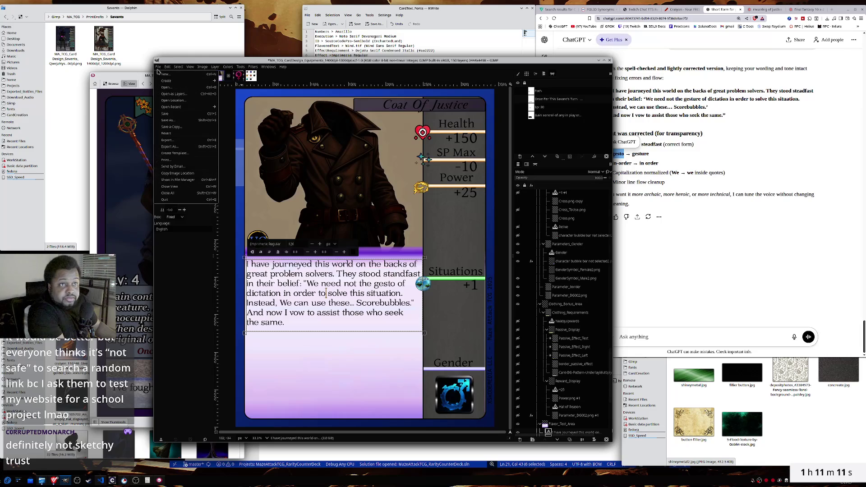
click(165, 114)
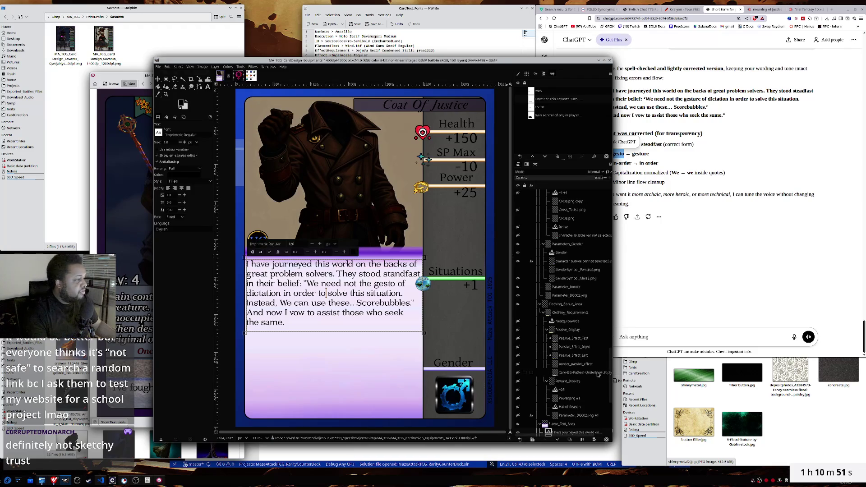
scroll(557, 309, up, 3)
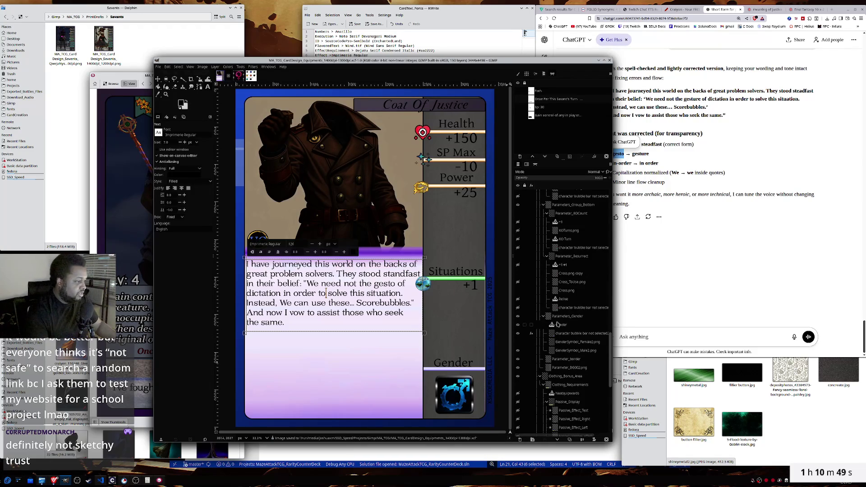
Create a new layer group named Both_Symbols next to the gender symbol layers
scroll(559, 307, down, 2)
click(571, 298)
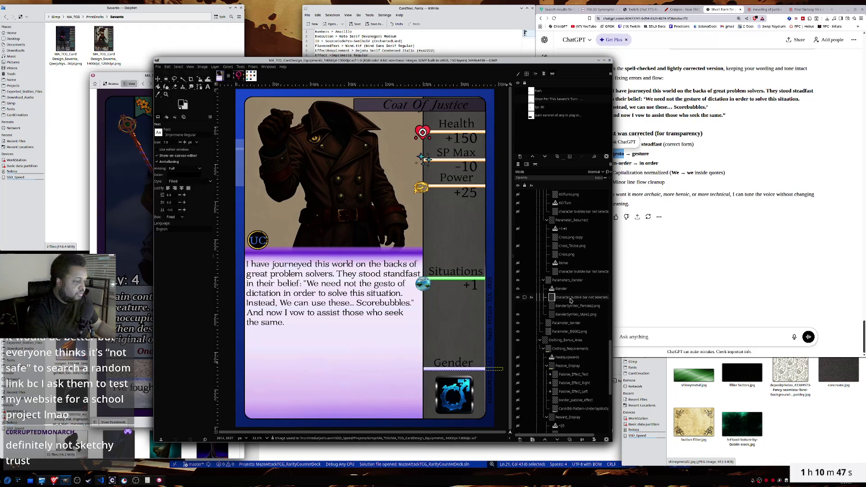
click(567, 306)
click(562, 316)
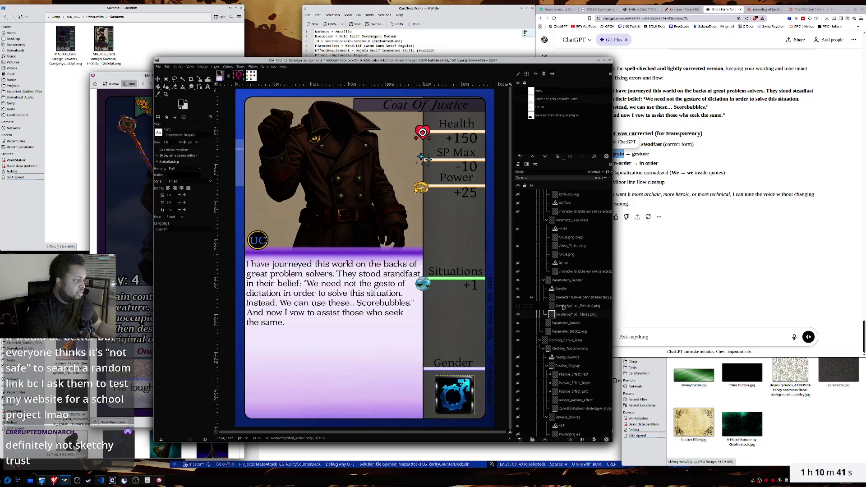
right_click(563, 307)
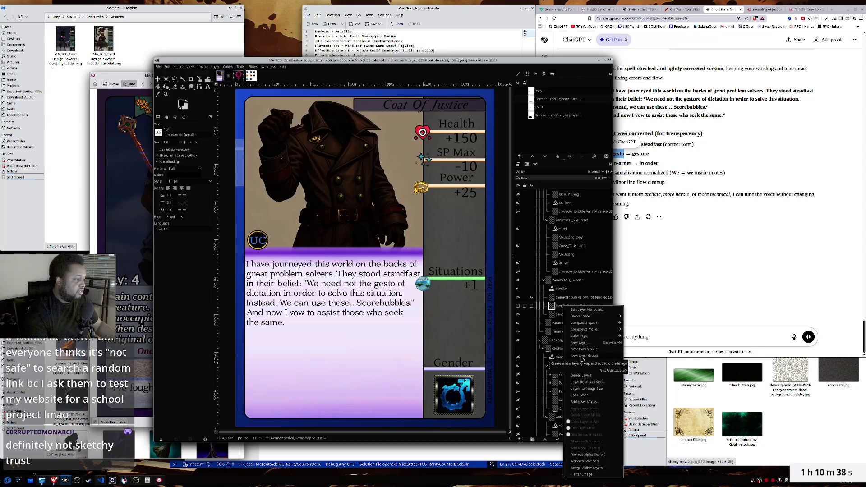
click(581, 356)
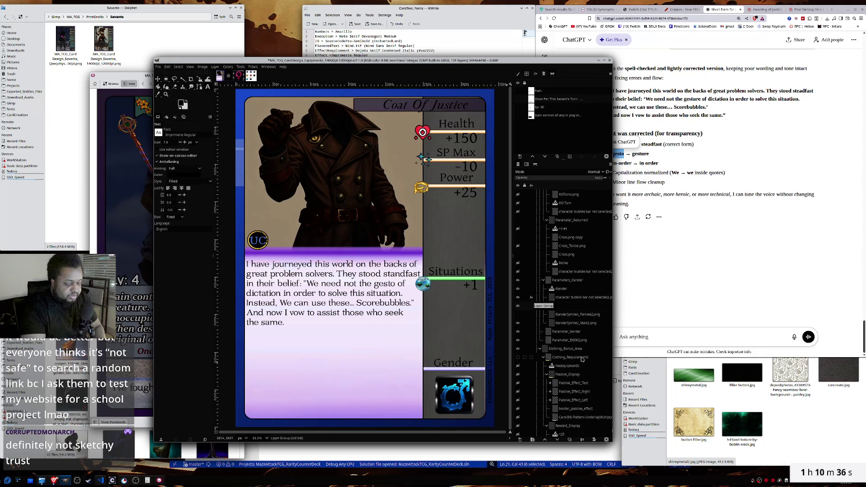
text(Both)
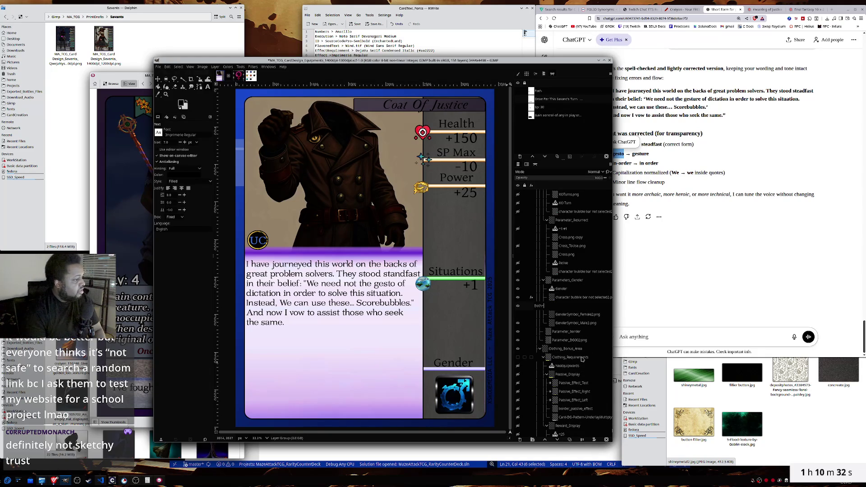
text(_Symbols)
key(Return)
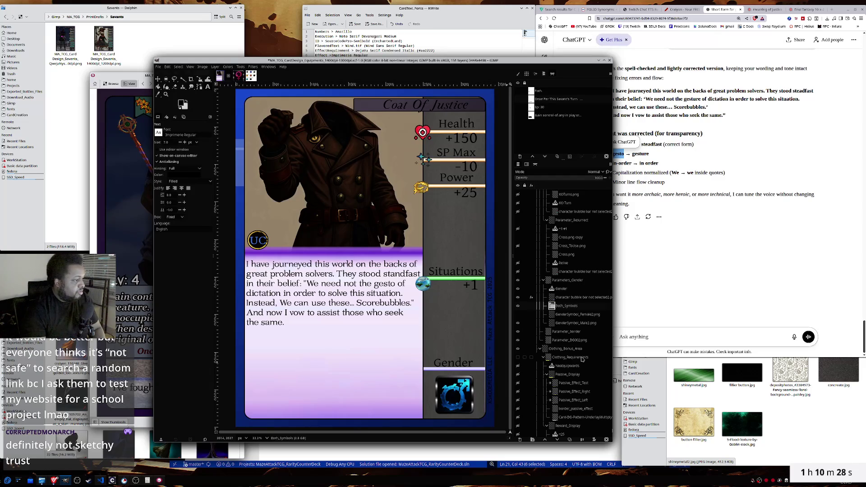
Duplicate GenderSymbol_Female2.png and GenderSymbol_Male2.png and move both copies into Both_Symbols
right_click(574, 314)
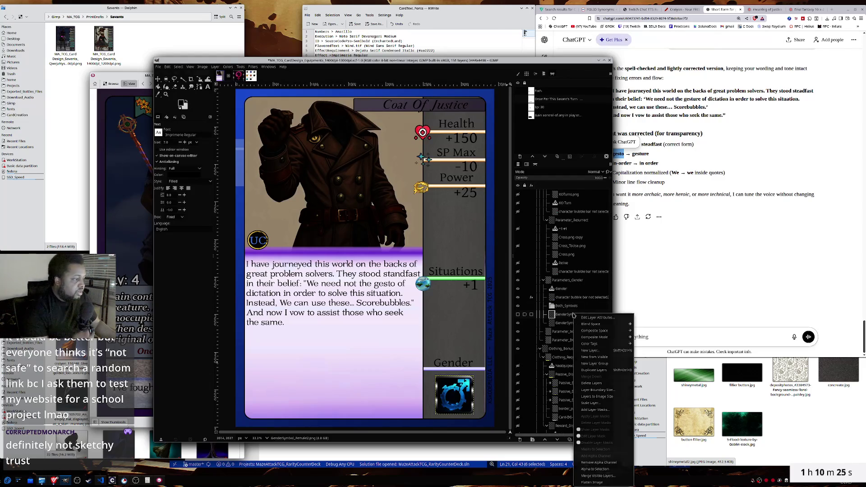
click(590, 371)
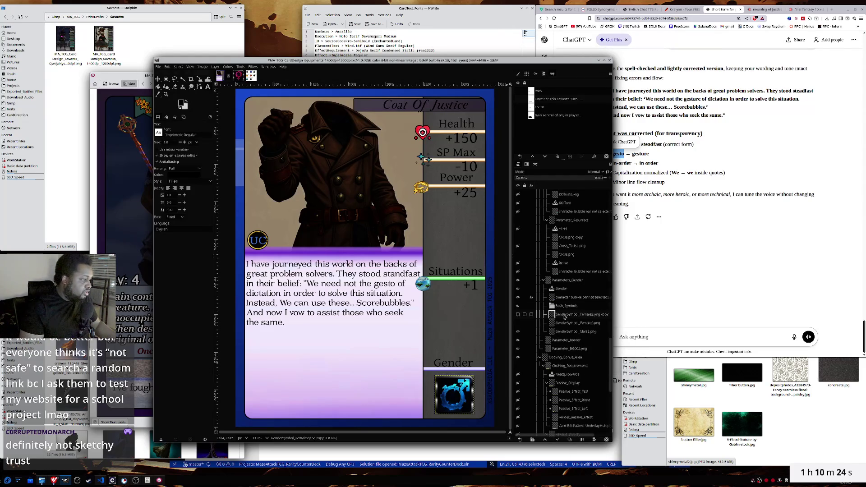
drag(564, 314, 562, 308)
click(566, 332)
right_click(567, 333)
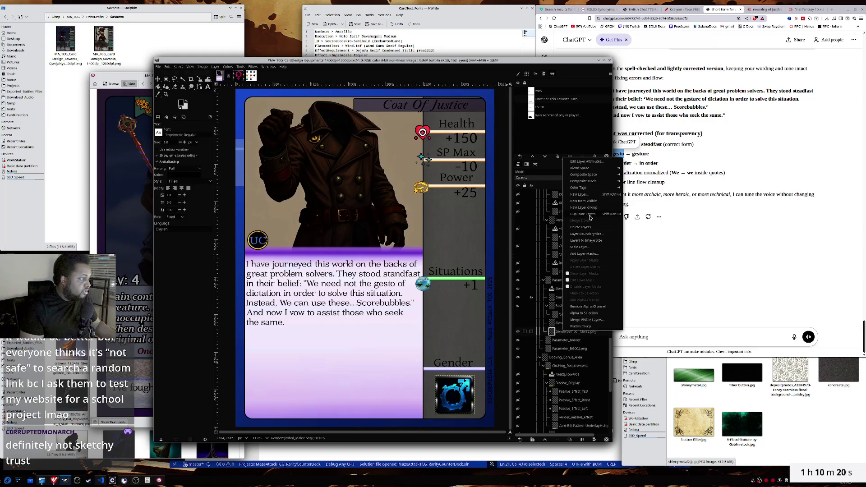
click(590, 217)
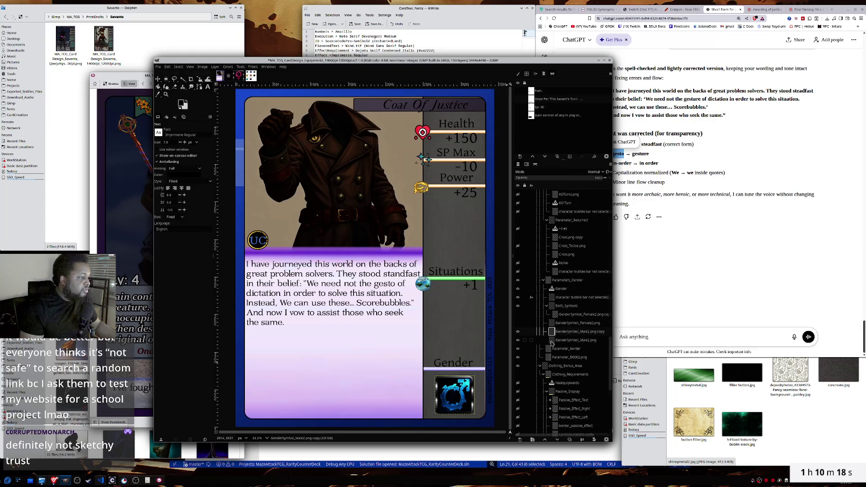
drag(578, 335, 570, 315)
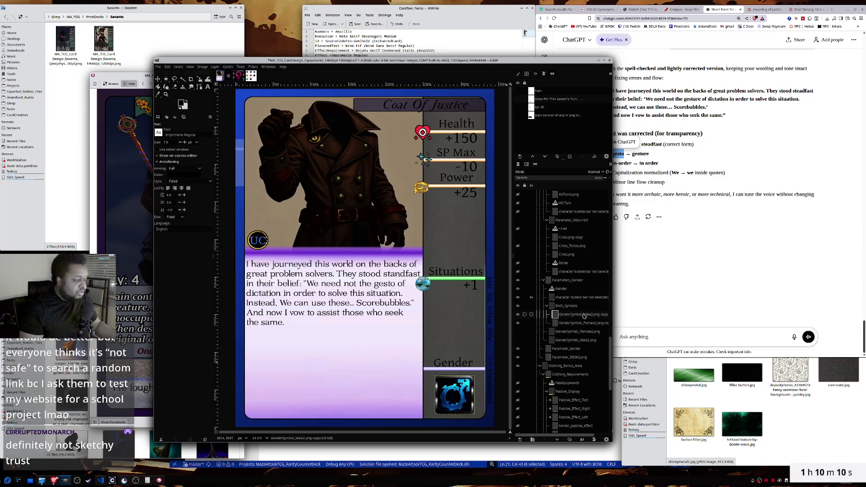
key(shift+s)
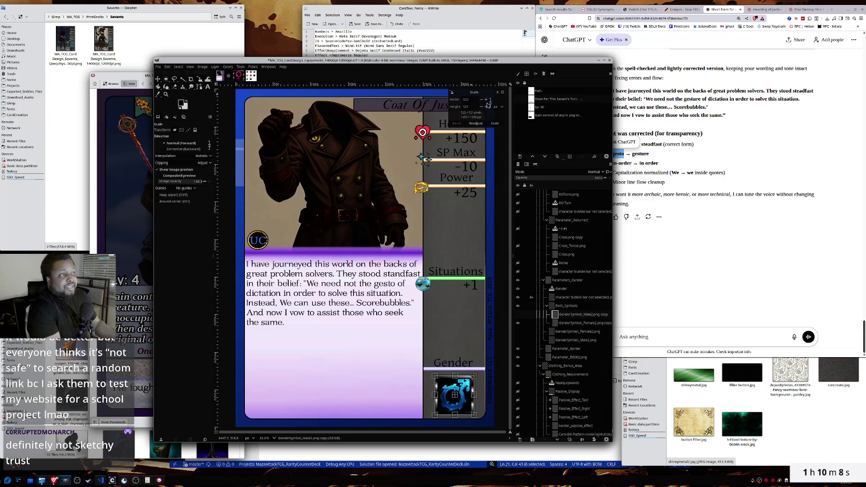
Chain the width and height in the Scale dialog and start entering a new width beginning with 2
click(488, 102)
double_click(457, 99)
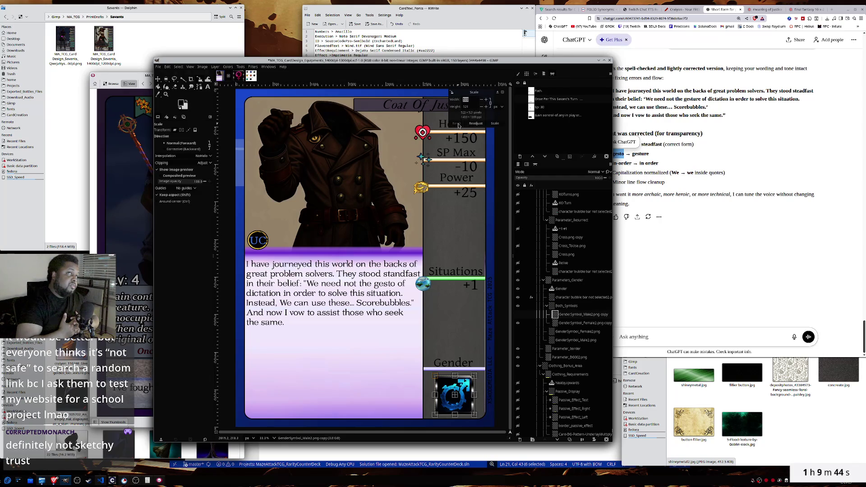
text(268)
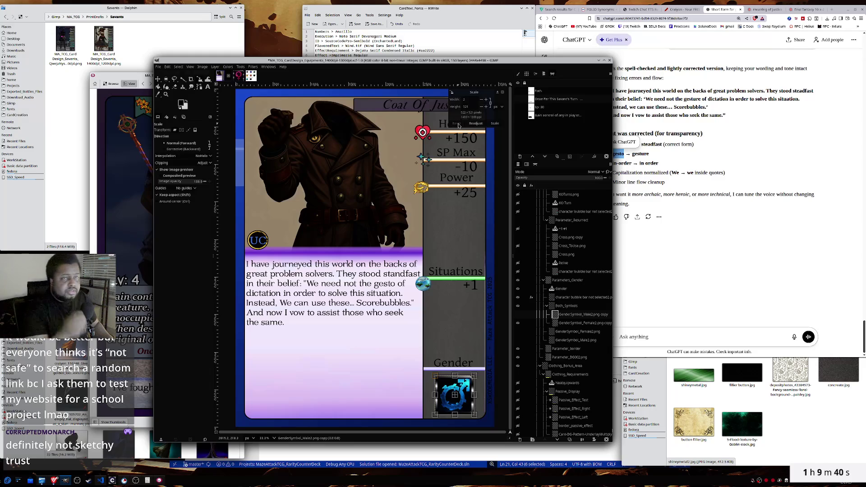
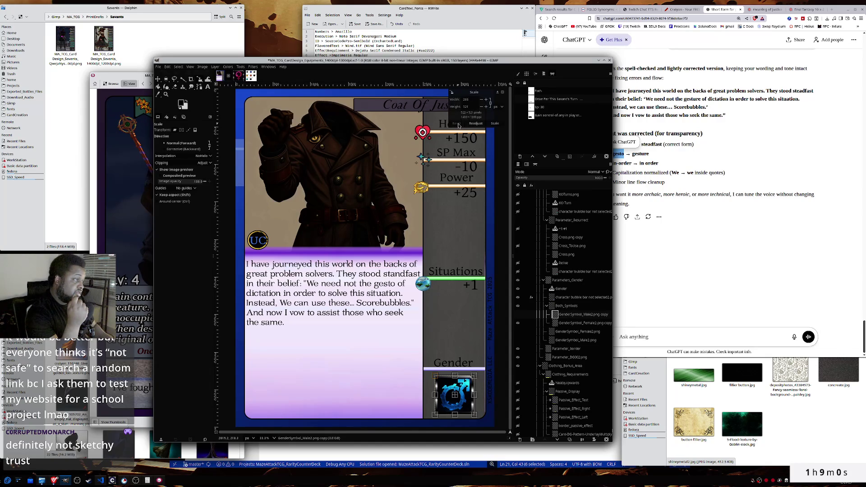
Scale the gender symbol layer to 261 × 261 pixels
click(457, 124)
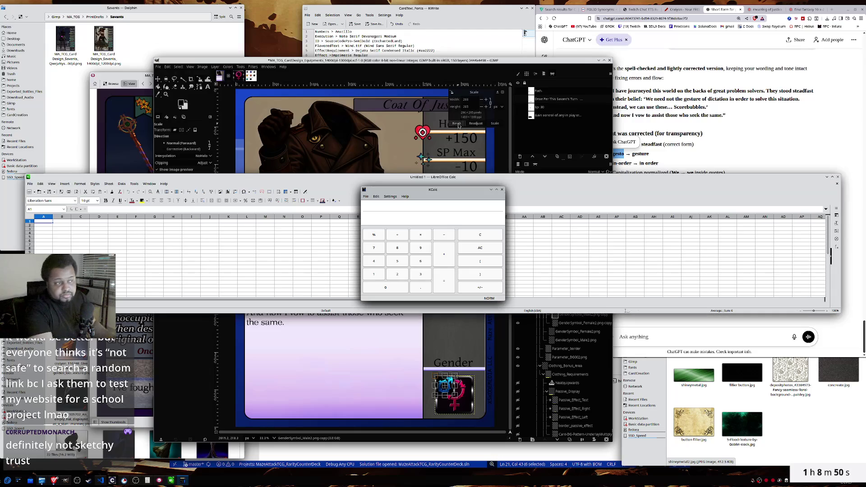
text(261)
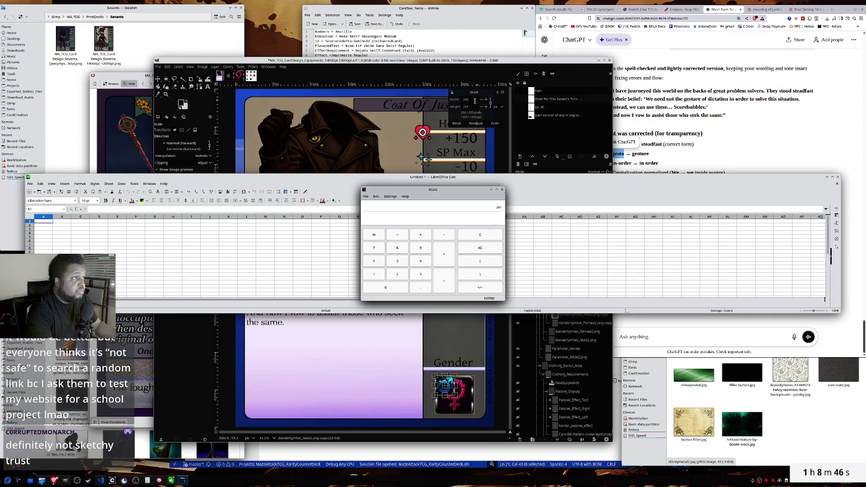
click(473, 125)
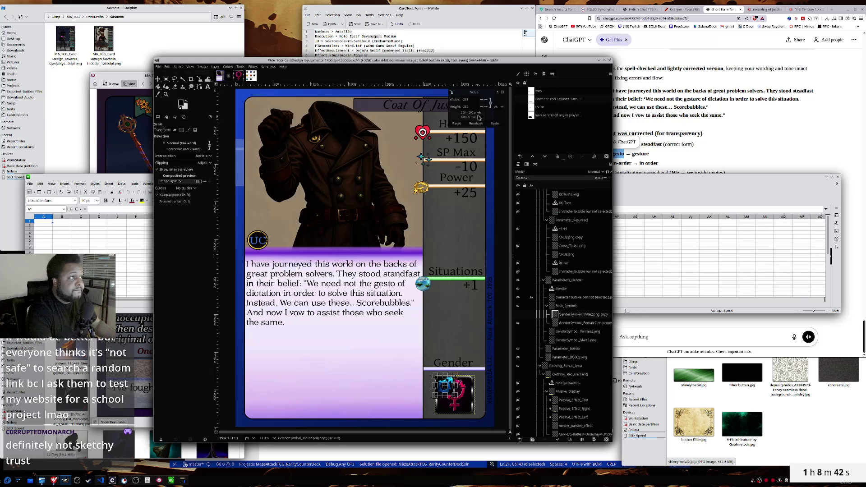
key(Tab)
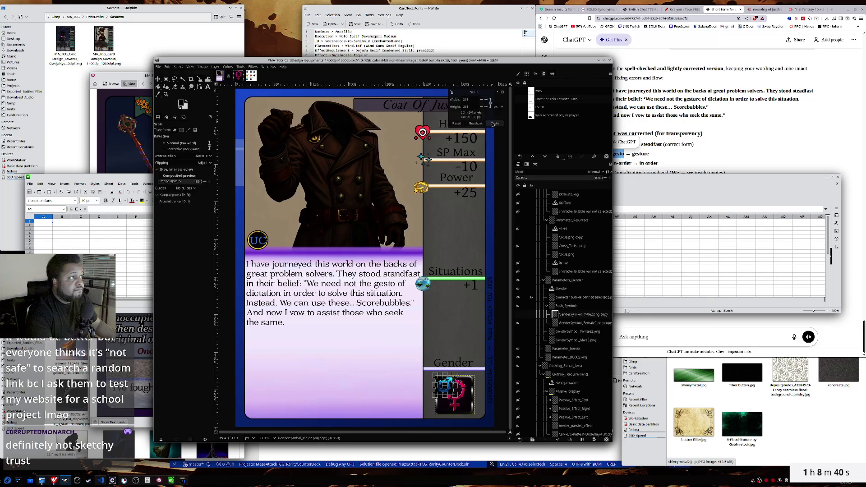
click(492, 122)
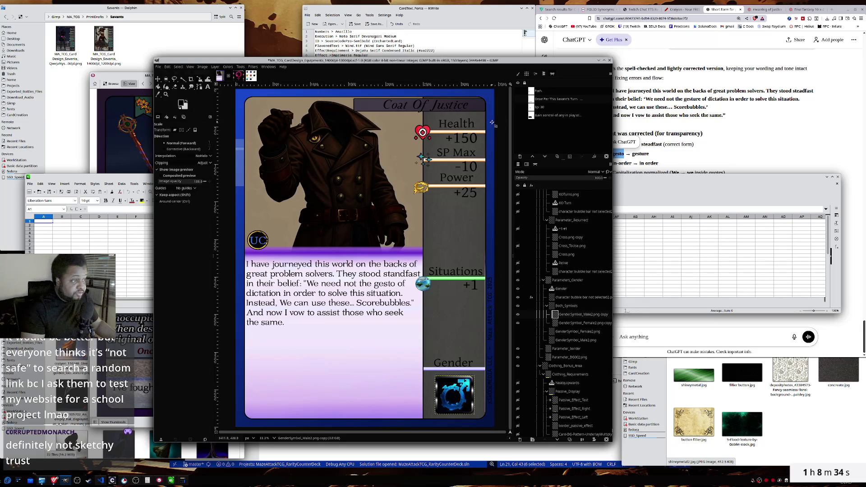
Rescale the gender symbol to 80 percent, after trying and undoing 70 percent
click(492, 122)
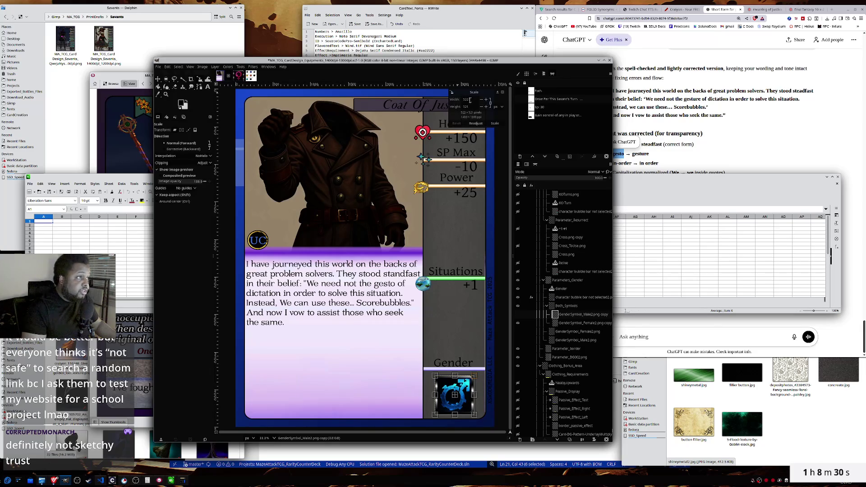
click(499, 108)
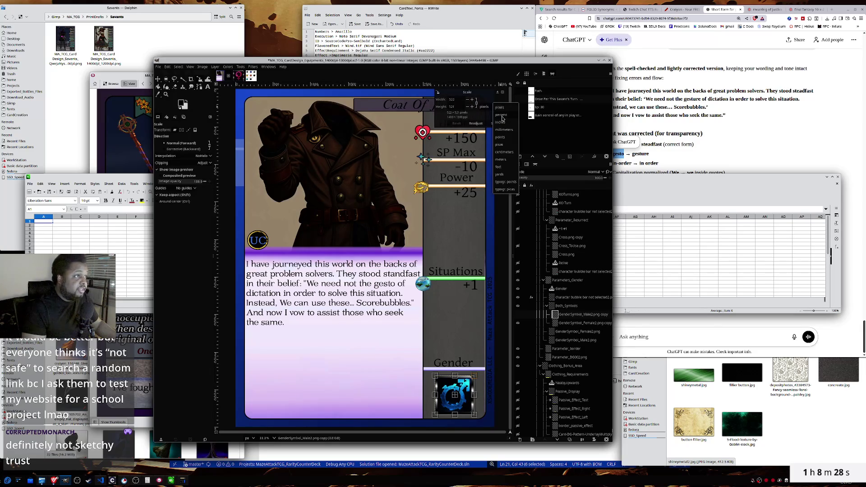
click(502, 118)
drag(473, 100, 458, 100)
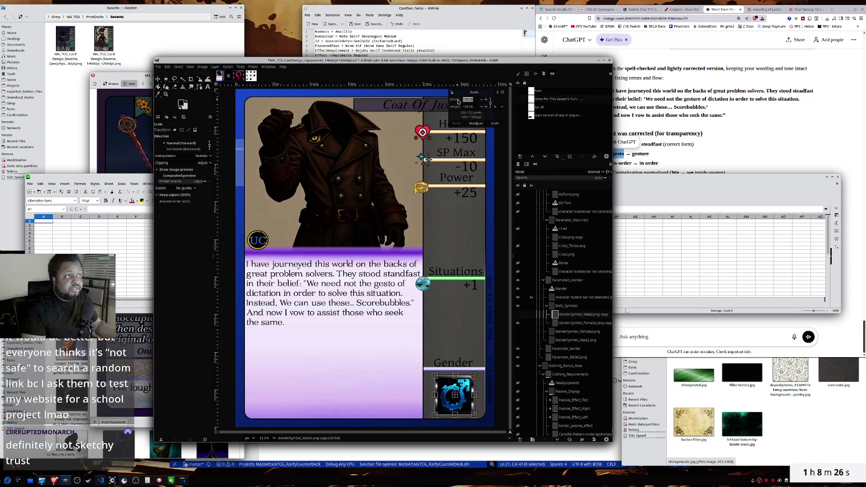
text(70)
key(Tab)
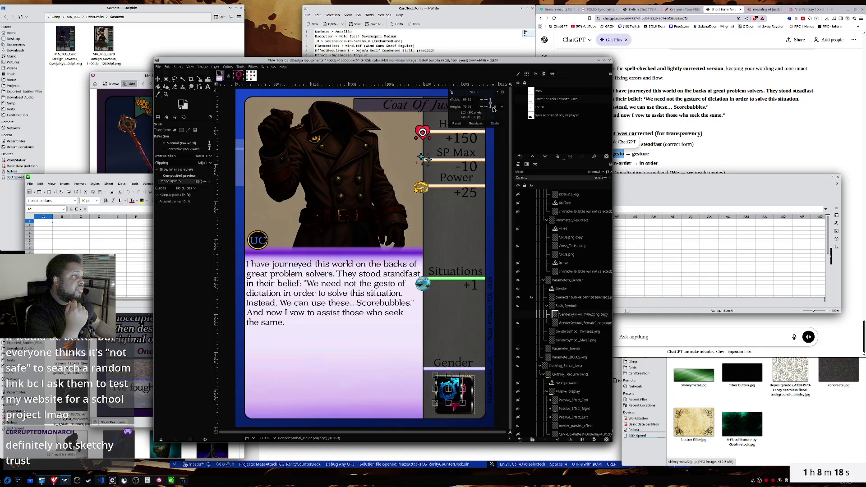
key(ctrl+z)
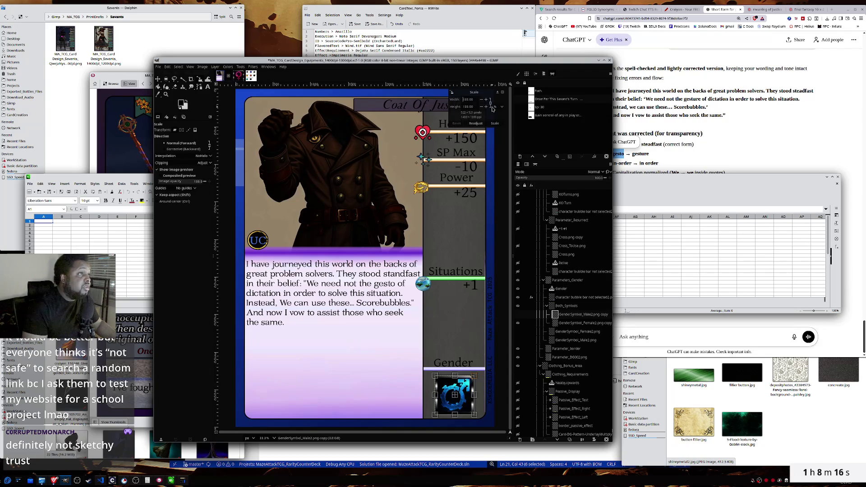
triple_click(468, 99)
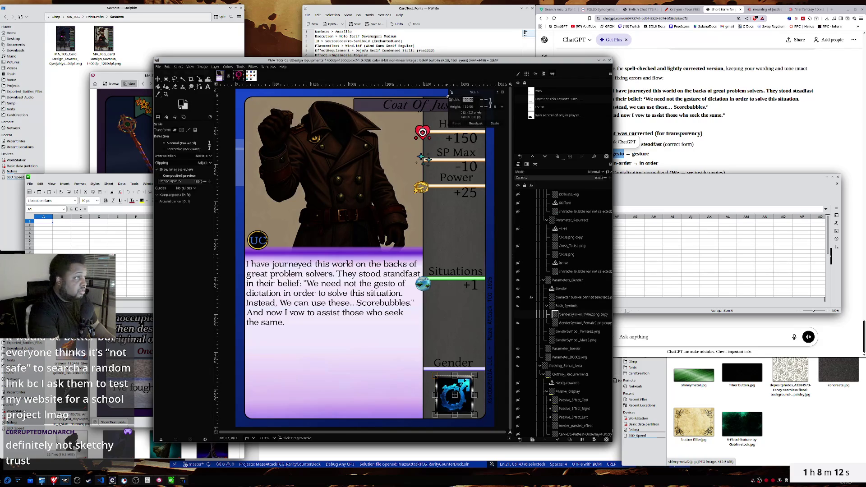
text(80)
key(Tab)
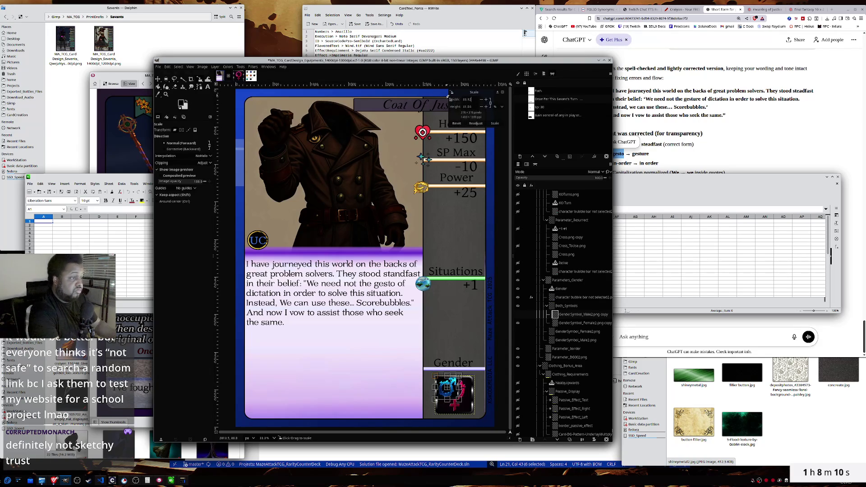
click(494, 123)
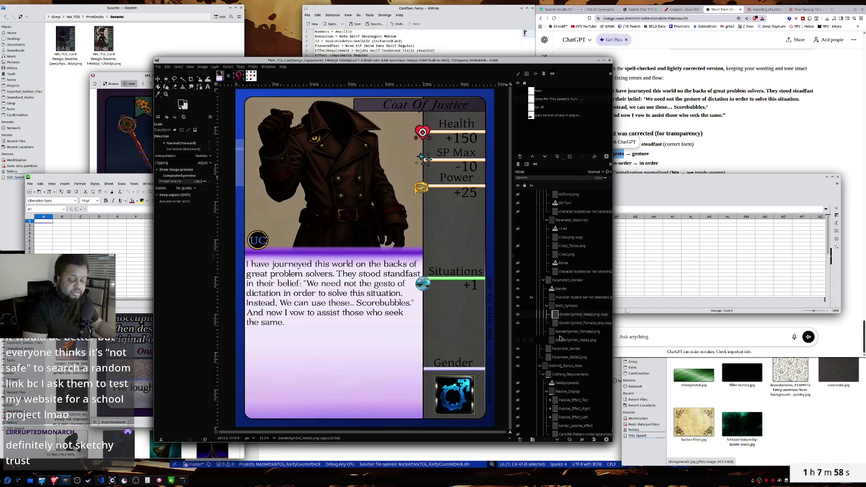
Scale the first gender icon layer down to 61 percent
click(452, 98)
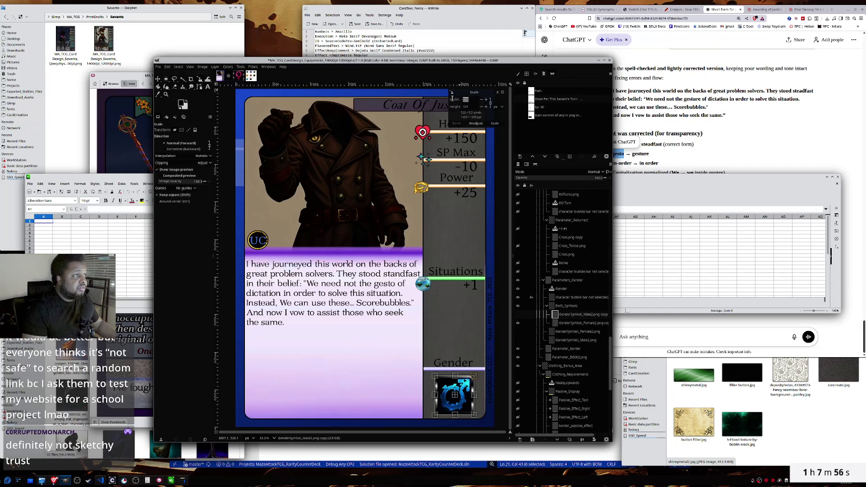
text(61)
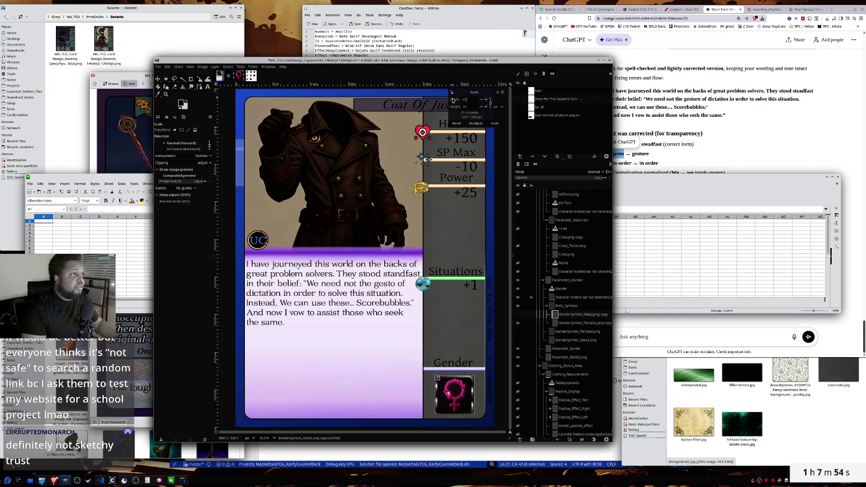
click(499, 107)
click(501, 114)
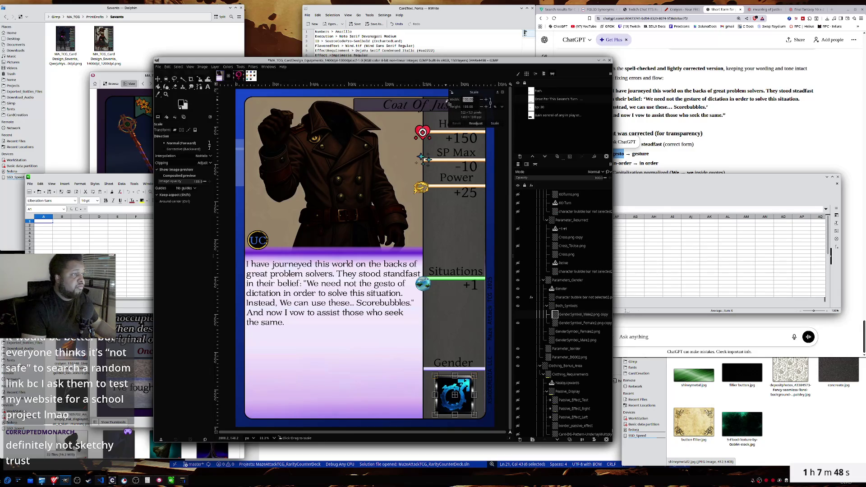
drag(449, 103, 448, 102)
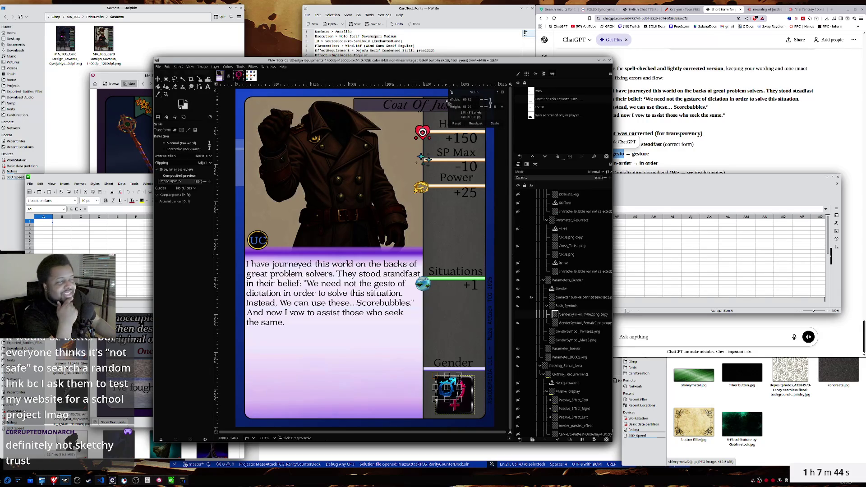
click(496, 124)
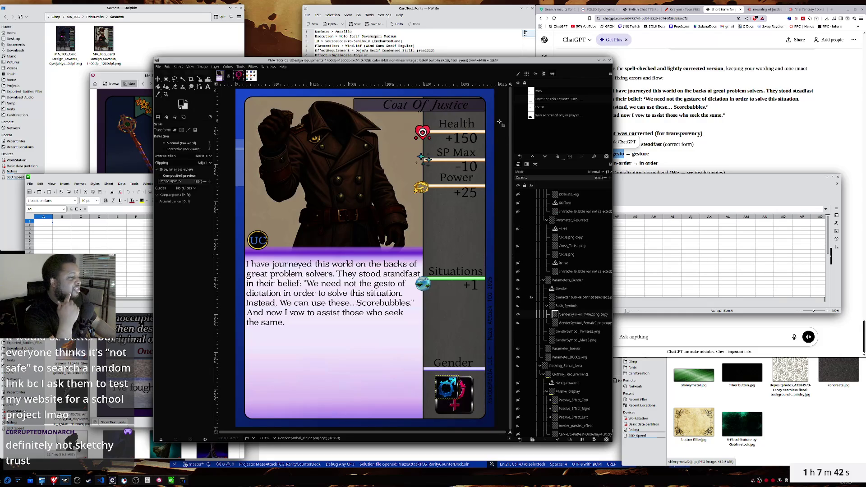
Scale the GenderSymbol_Female2.png copy layer to 61 percent as well
click(569, 323)
click(484, 106)
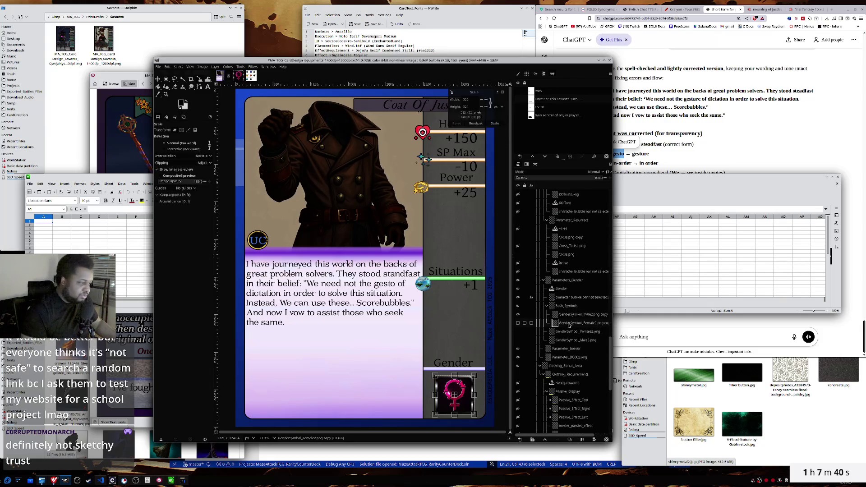
click(496, 107)
click(503, 124)
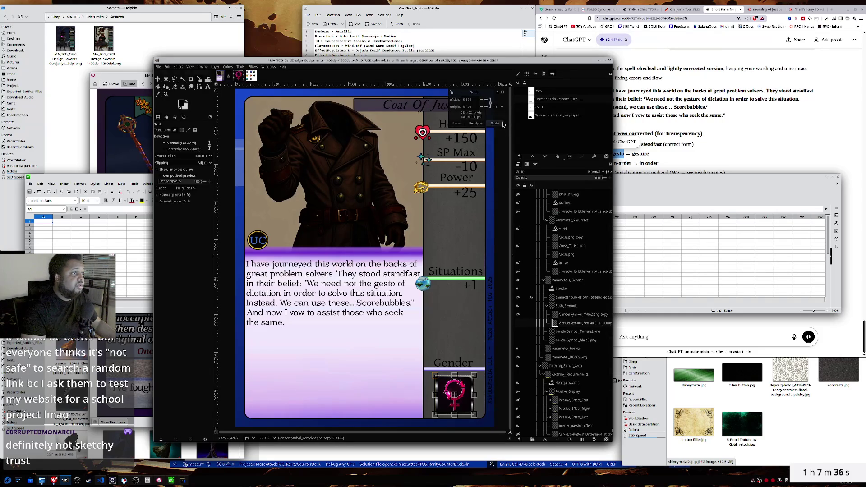
click(502, 108)
click(505, 100)
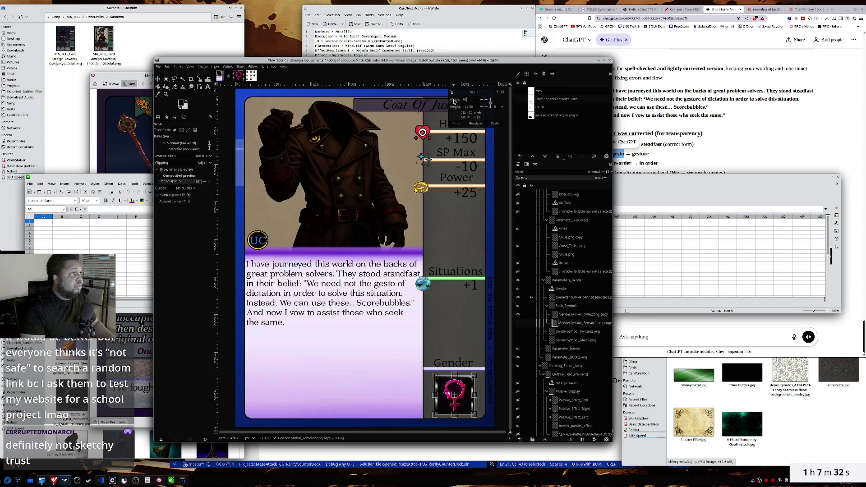
text(61)
key(Tab)
click(495, 123)
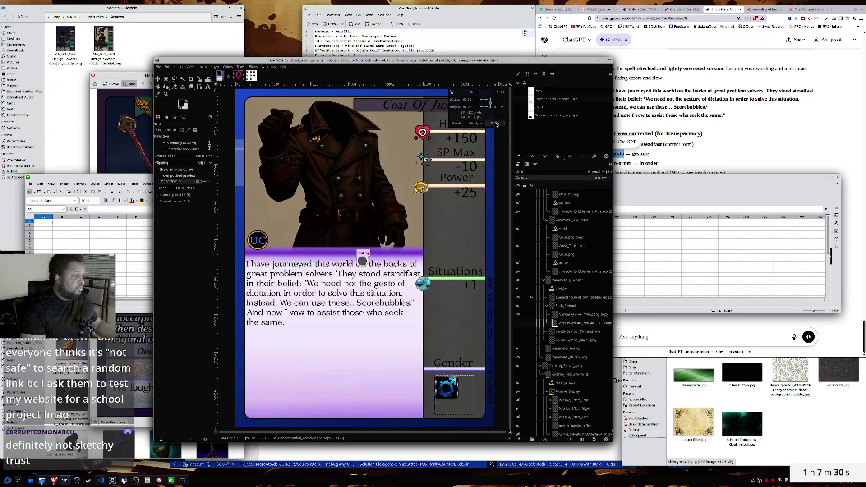
key(m)
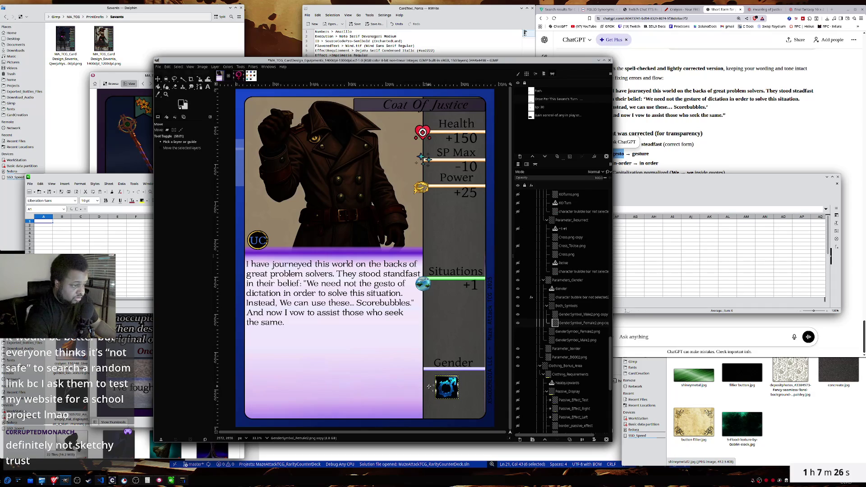
Hide the male symbol and move the pink female symbol right in the Gender box
click(573, 314)
click(518, 316)
click(555, 323)
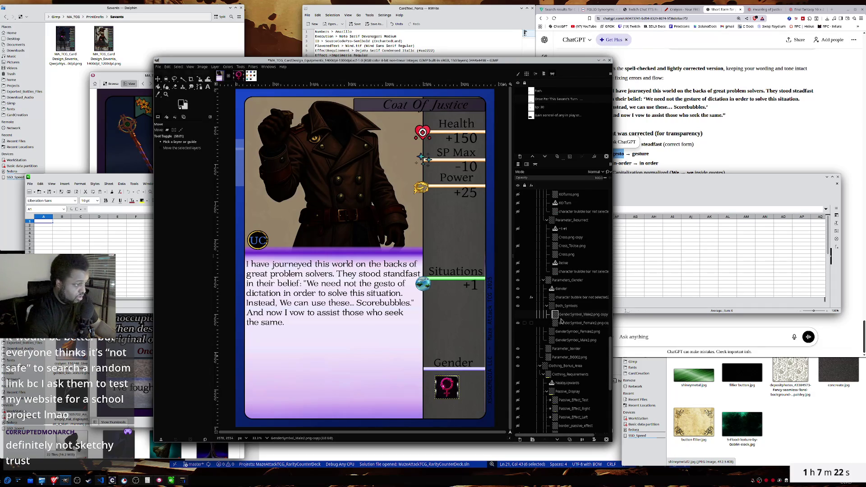
drag(448, 400, 475, 404)
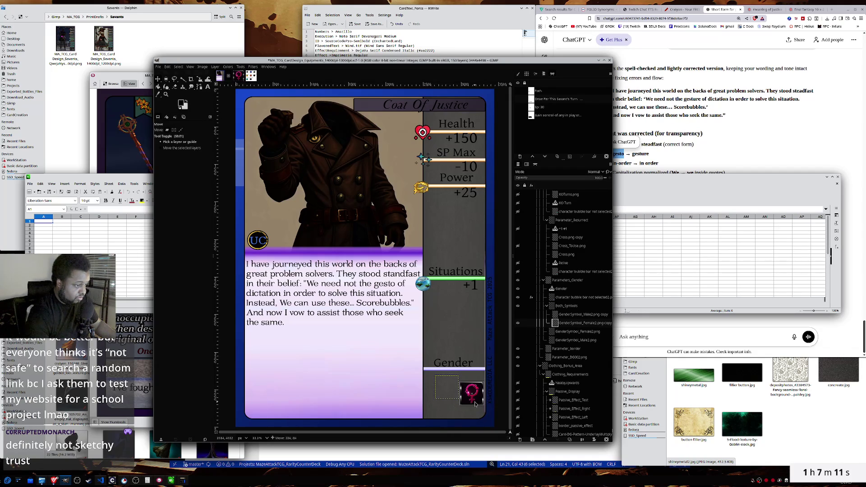
Show the male symbol again and position both symbols side by side
click(517, 314)
click(559, 314)
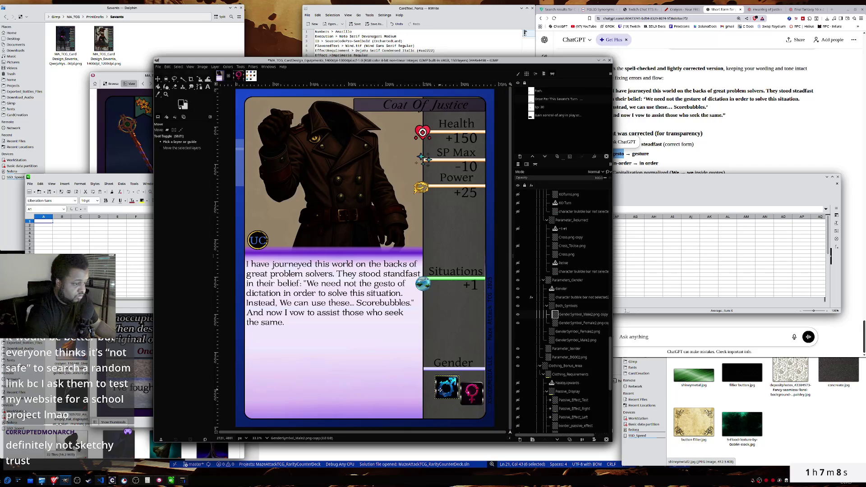
drag(440, 394, 433, 401)
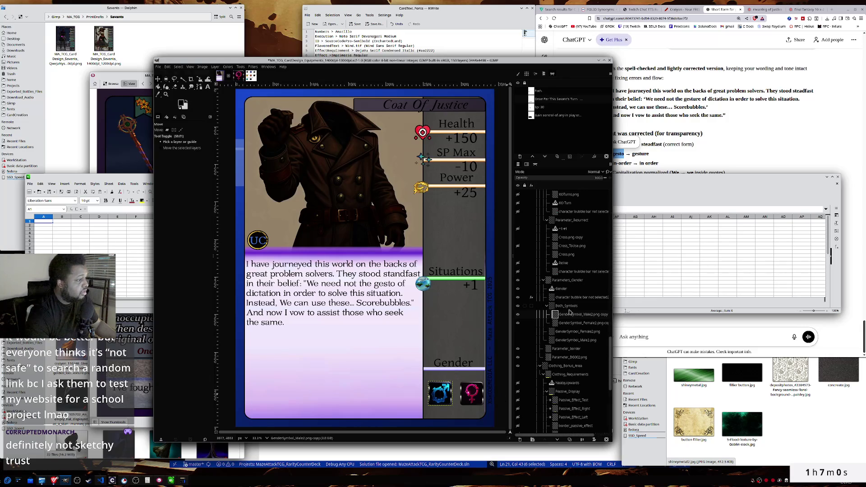
click(471, 394)
drag(471, 398, 468, 398)
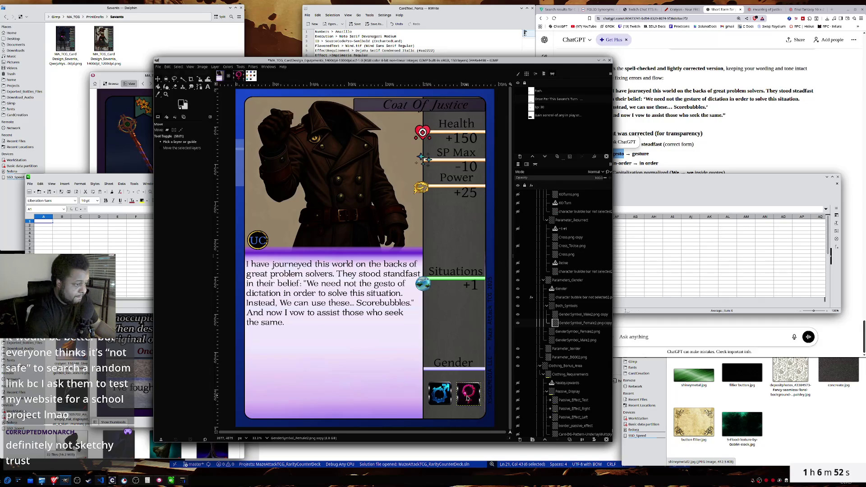
click(577, 298)
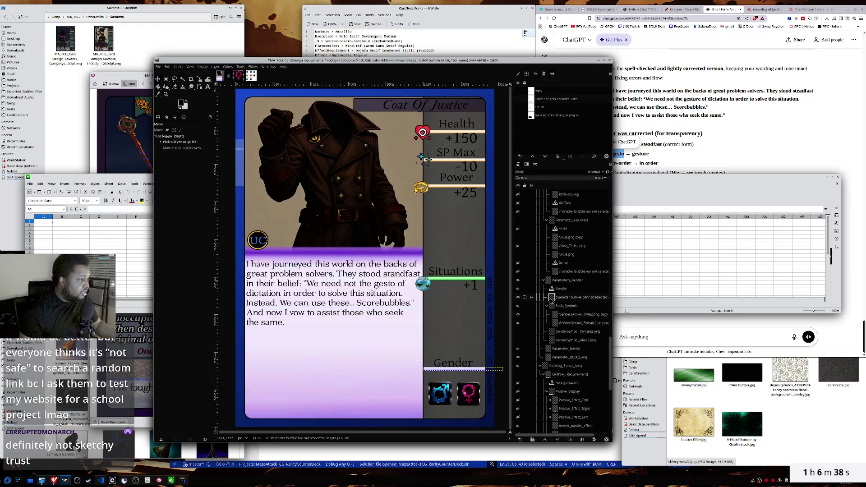
Toggle the gender symbols off and on to compare the card, leaving them visible
click(518, 306)
click(518, 308)
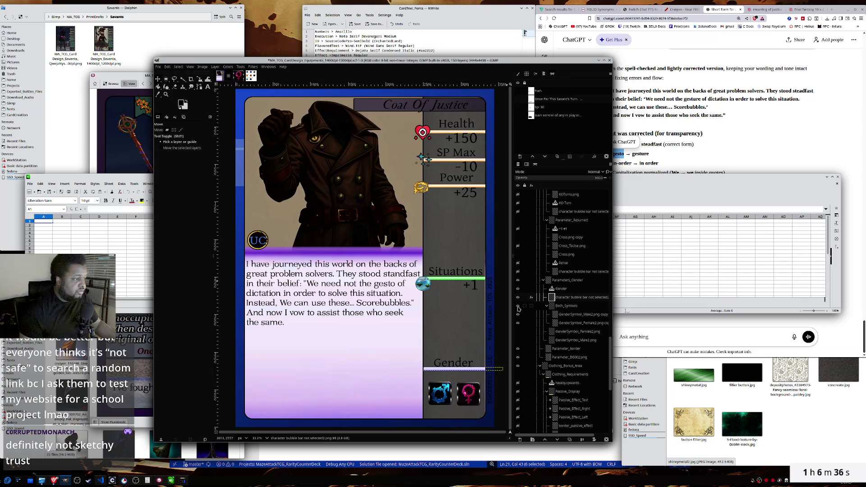
click(518, 308)
click(518, 308)
click(518, 308)
click(518, 308)
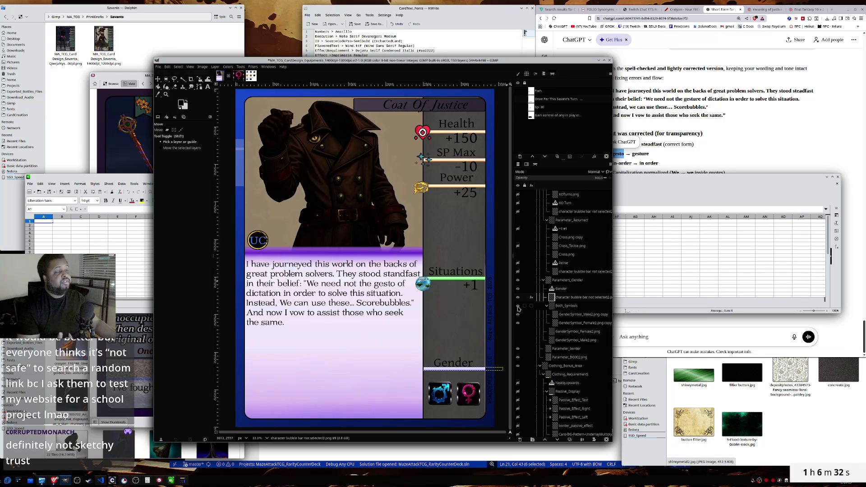
Save the card project and move to ChatGPT's Ask anything field
key(ctrl+s)
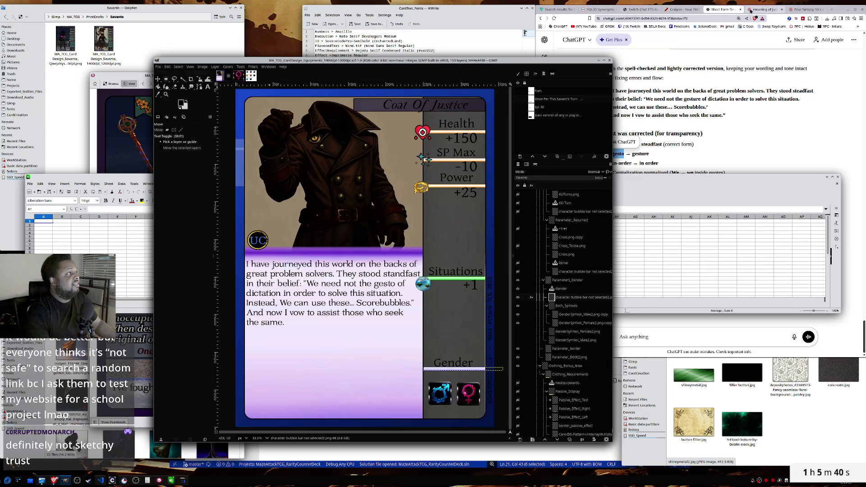
click(717, 14)
click(711, 332)
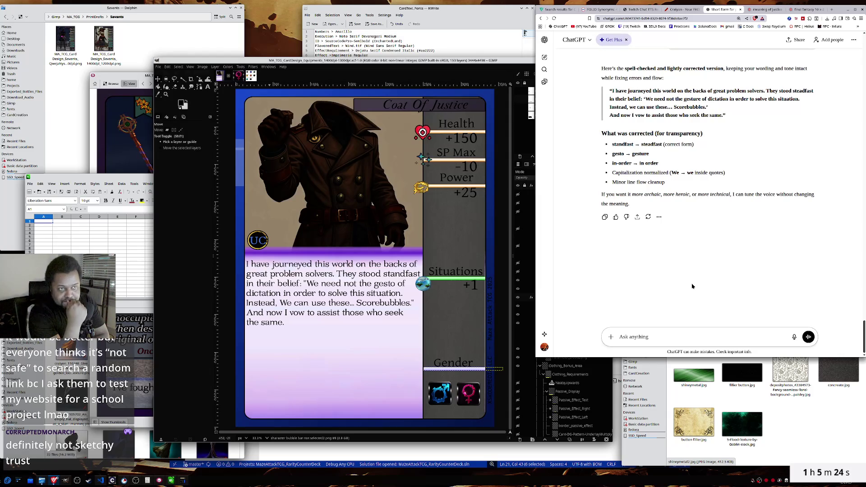
Open PrintDrafts > Decks > QwejaNystic_Dk1 and briefly preview the Snow Shadow card
click(68, 94)
click(95, 17)
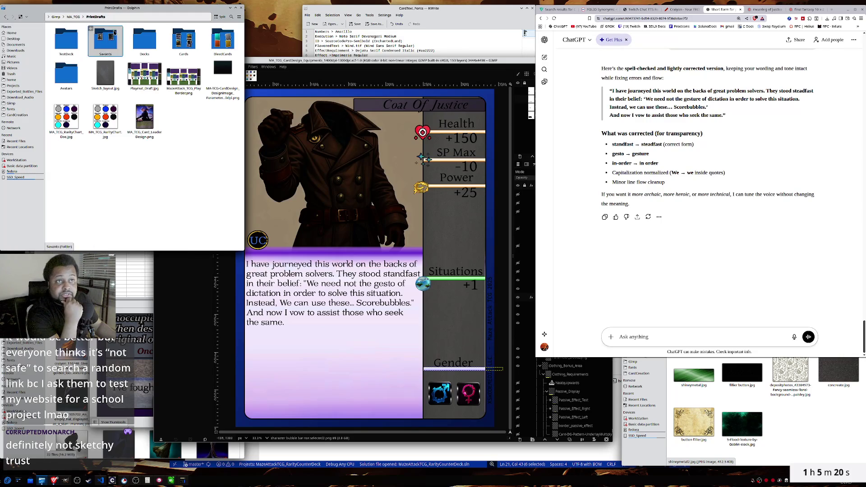
double_click(149, 40)
double_click(65, 40)
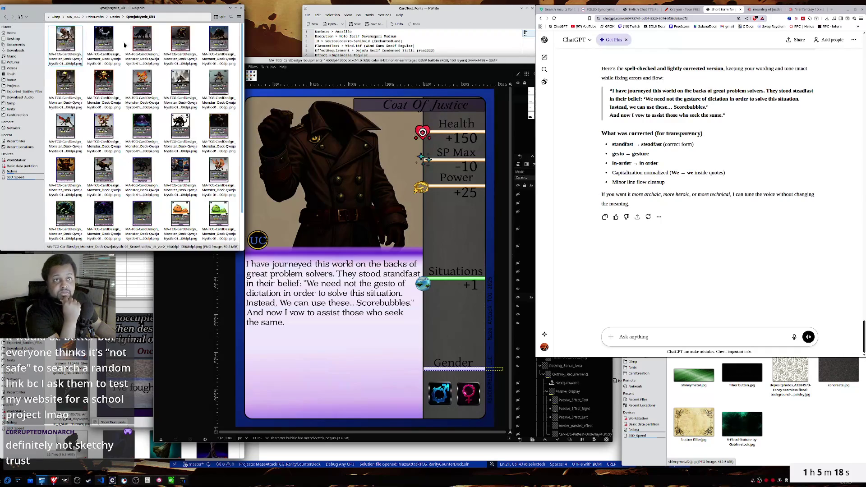
double_click(103, 42)
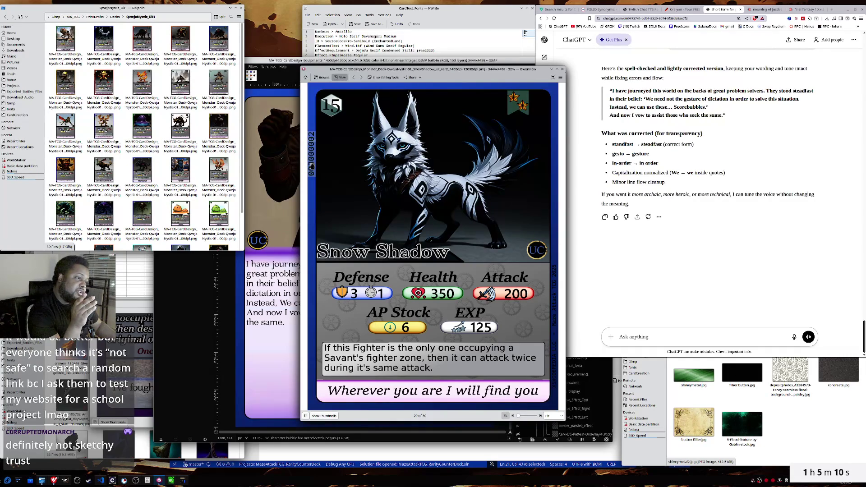
click(562, 70)
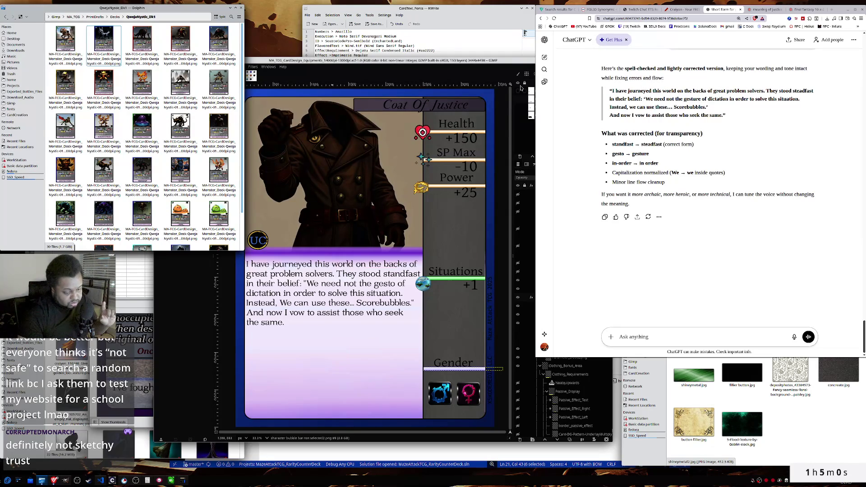
key(super)
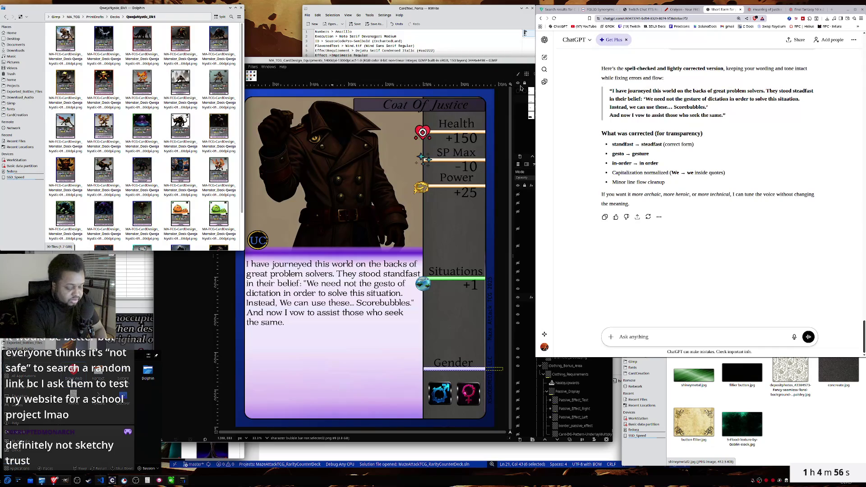
Launch LibreOffice Writer from the application launcher search
text(writ)
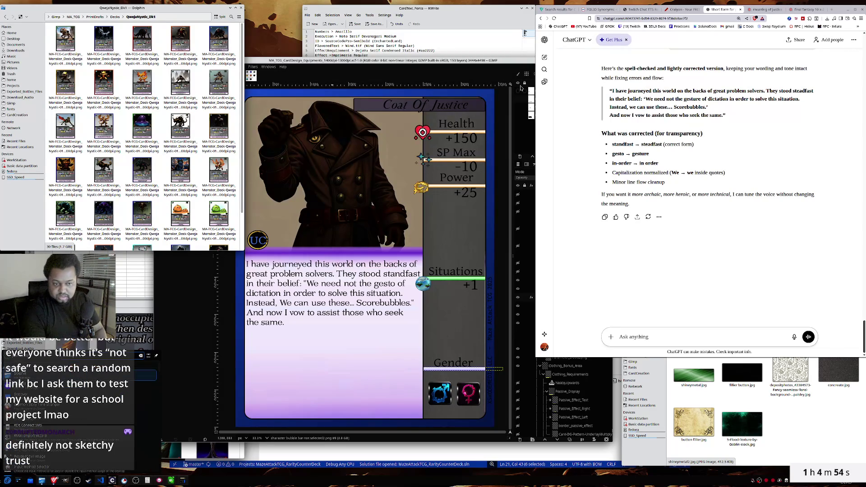
key(BackSpace)
key(BackSpace)
key(BackSpace)
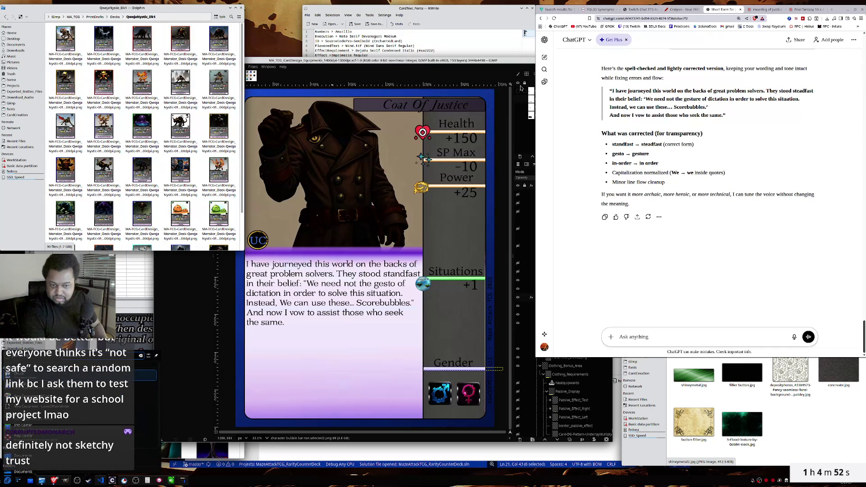
text(wri)
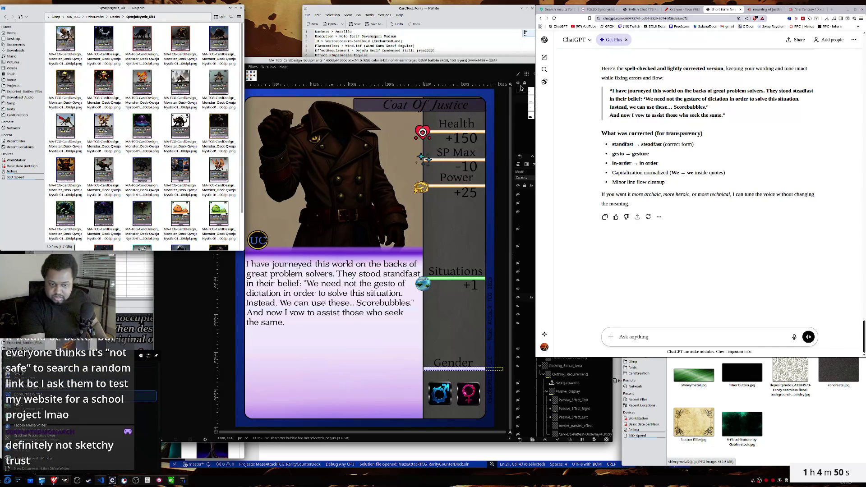
key(Return)
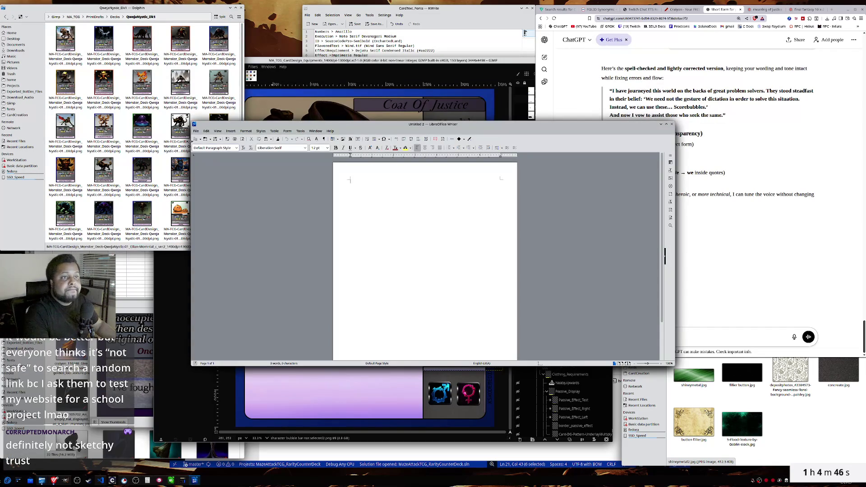
Close the blank Writer document and show the SSD_Speed drive in Dolphin
click(197, 131)
mouse_move(245, 161)
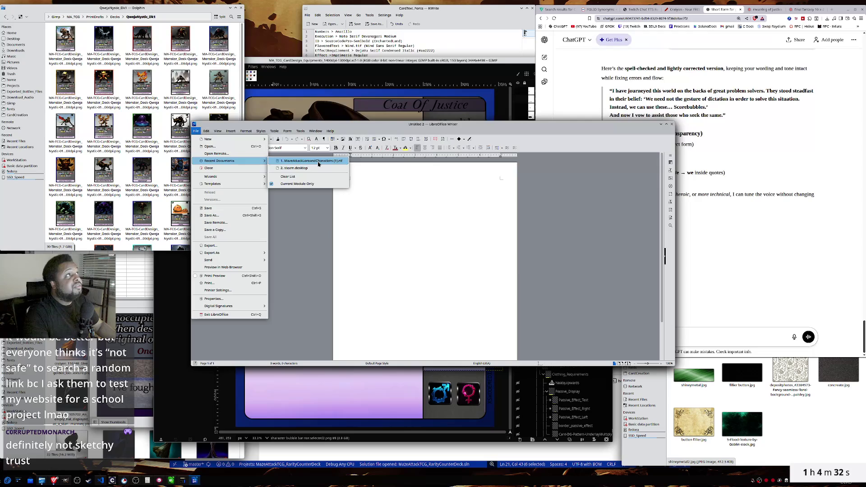
click(672, 125)
click(672, 125)
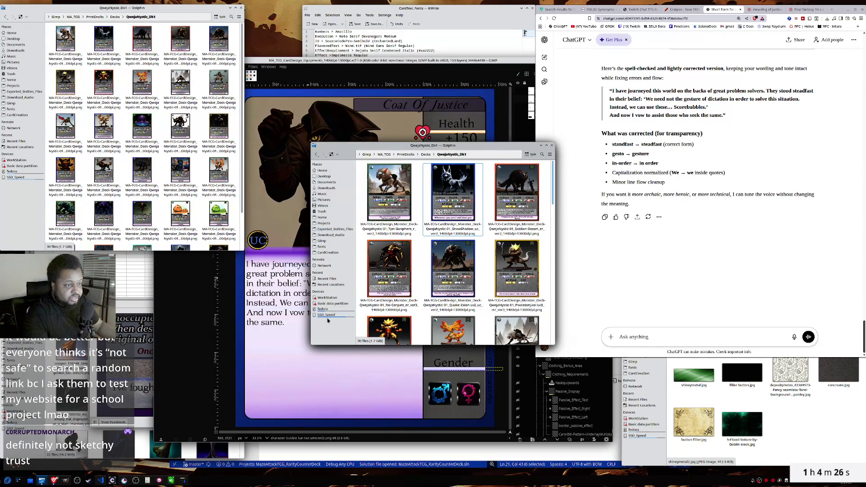
click(326, 315)
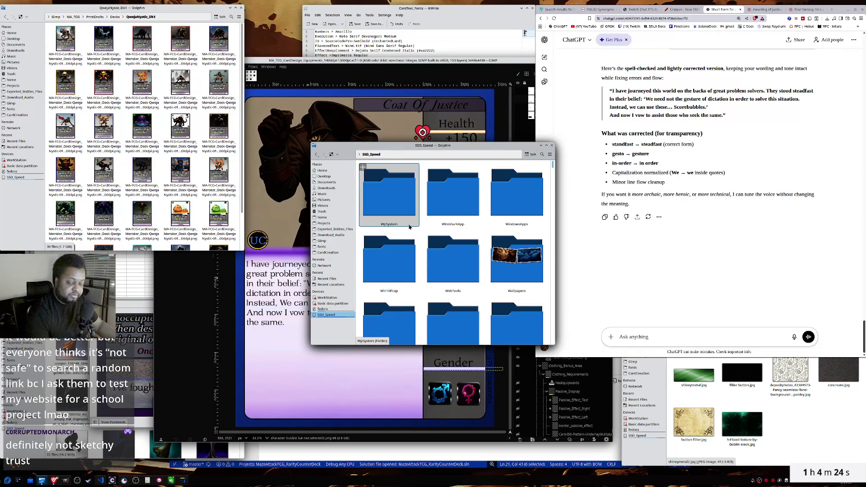
ctrl+scroll(410, 227, down, 5)
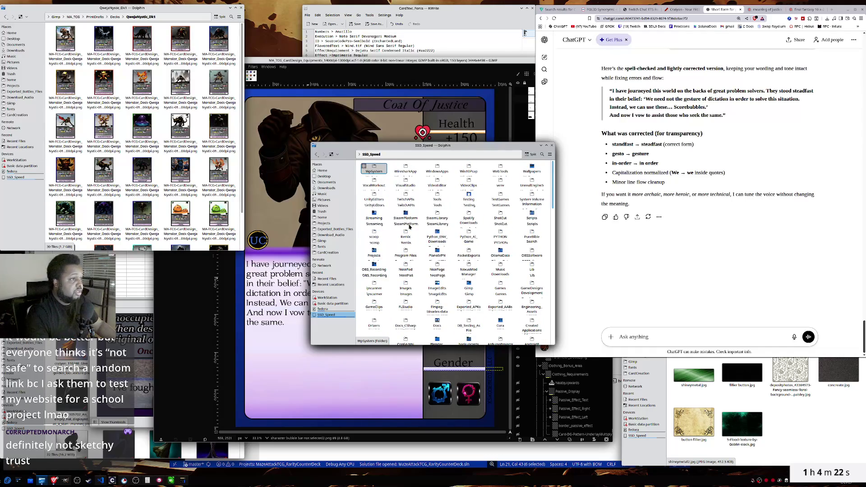
ctrl+scroll(409, 227, up, 5)
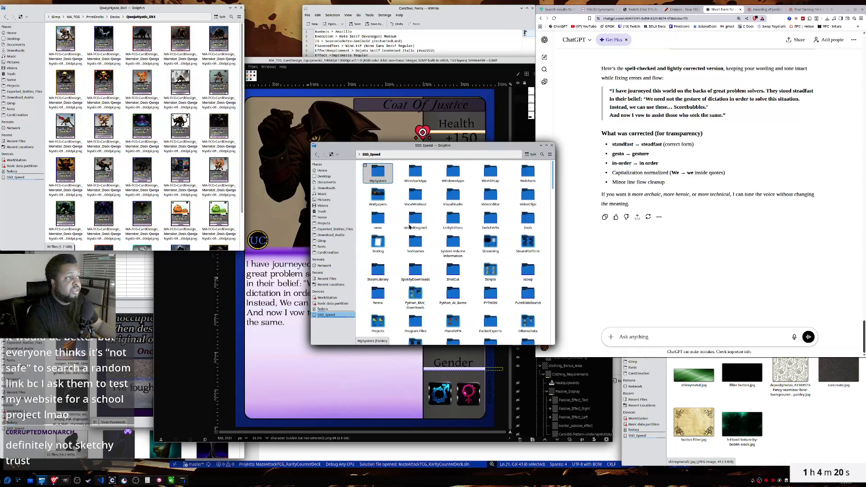
click(331, 154)
click(331, 154)
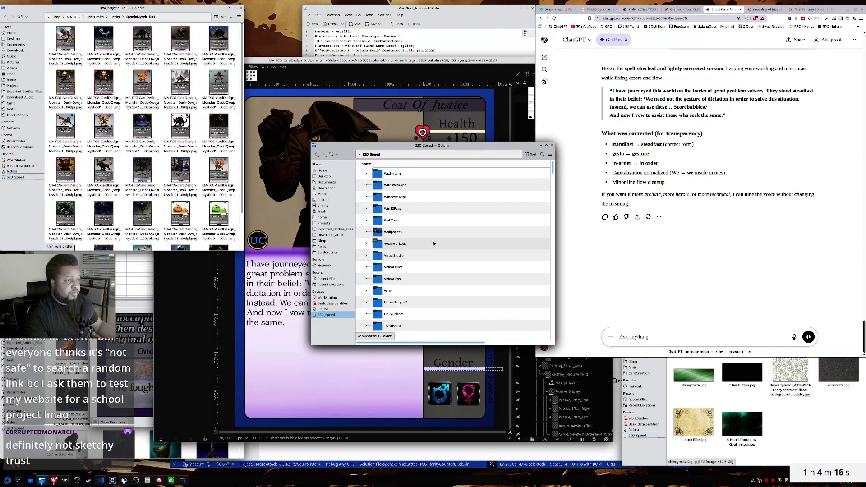
scroll(433, 243, down, 3)
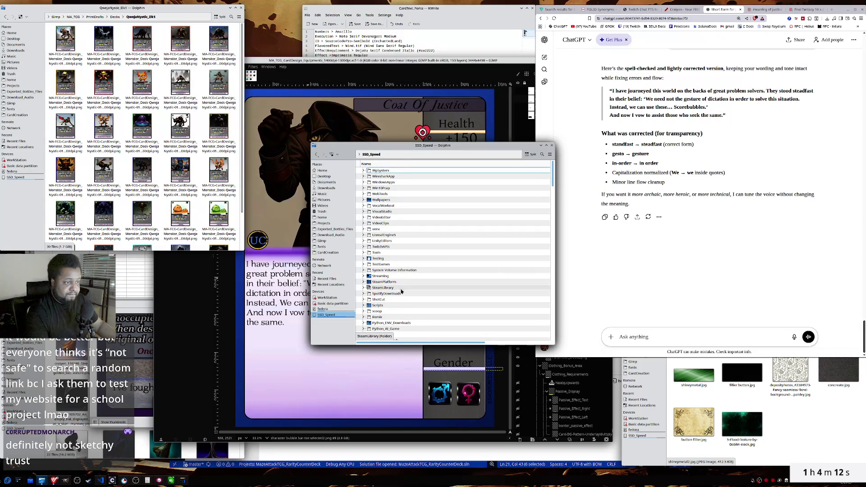
scroll(411, 289, down, 2)
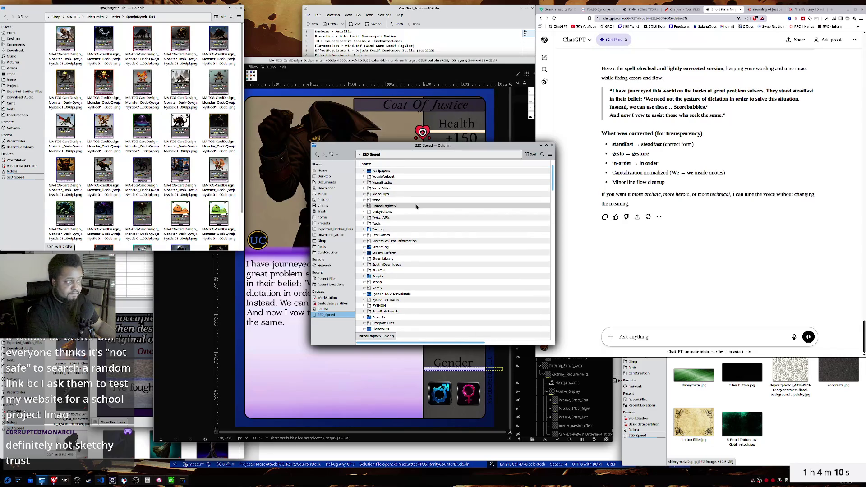
scroll(416, 261, down, 2)
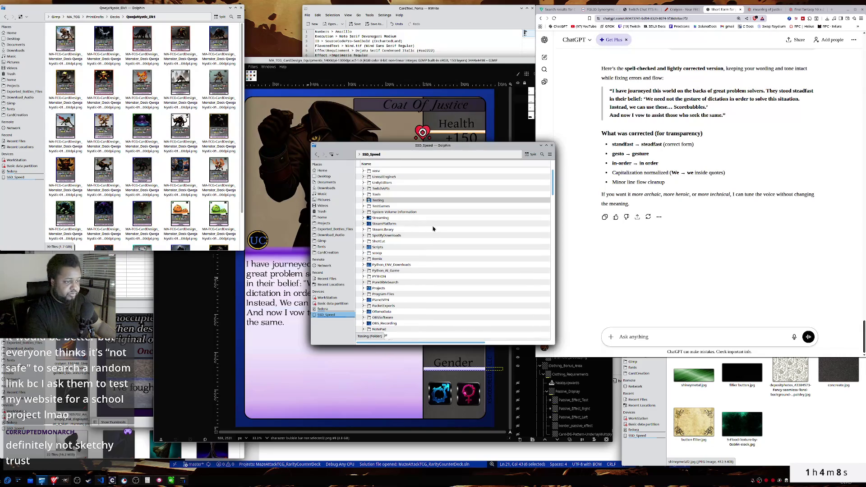
click(363, 288)
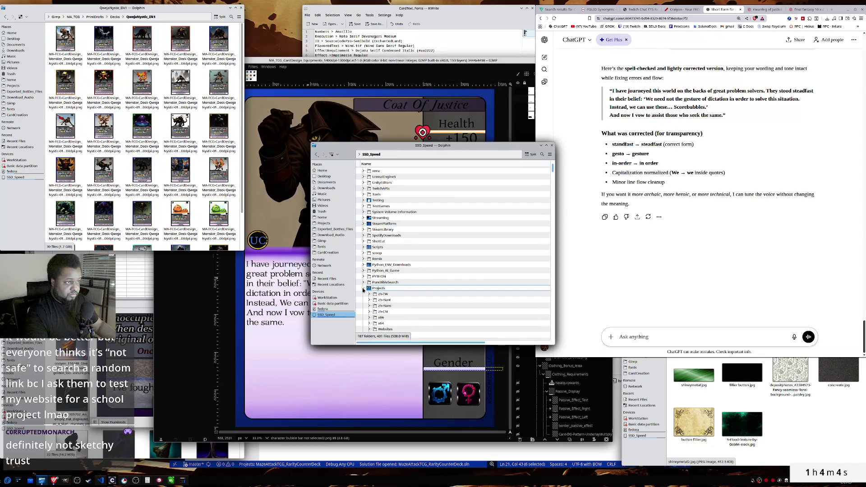
scroll(405, 290, down, 10)
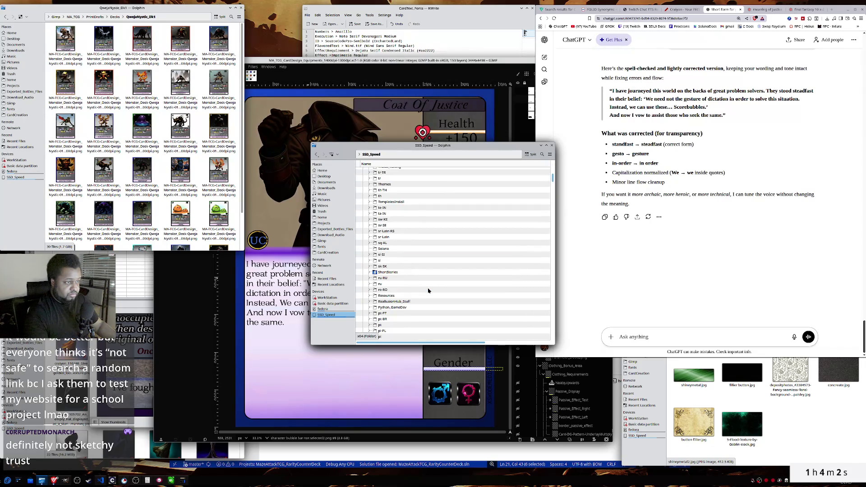
scroll(428, 291, down, 2)
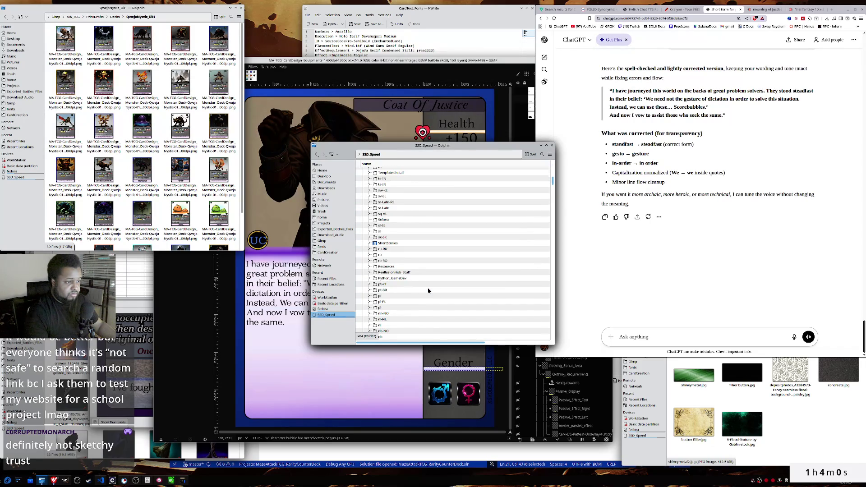
scroll(429, 290, down, 3)
scroll(429, 291, down, 3)
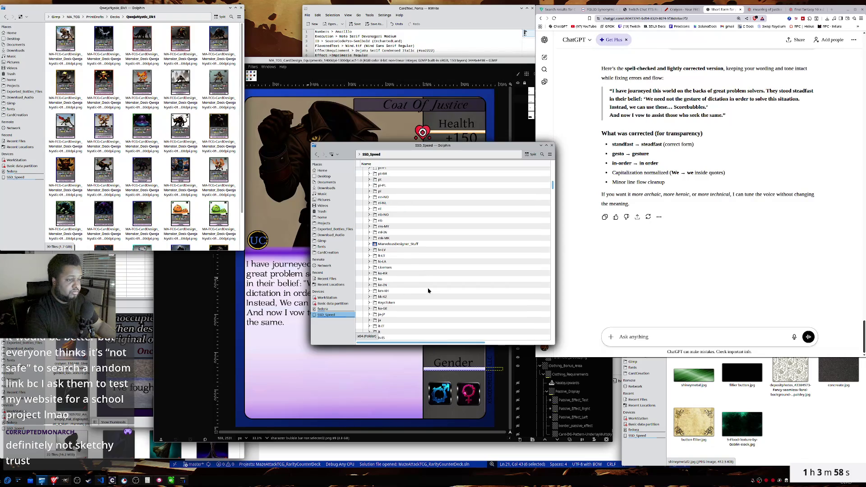
scroll(429, 290, down, 6)
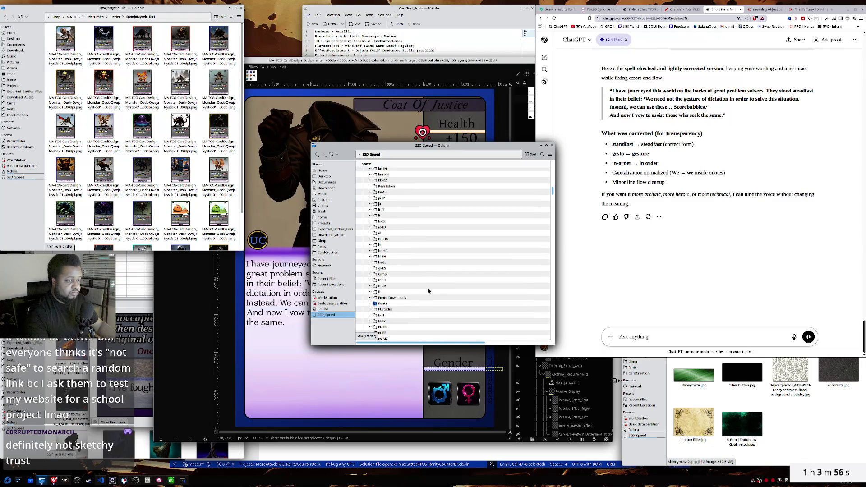
scroll(429, 290, down, 5)
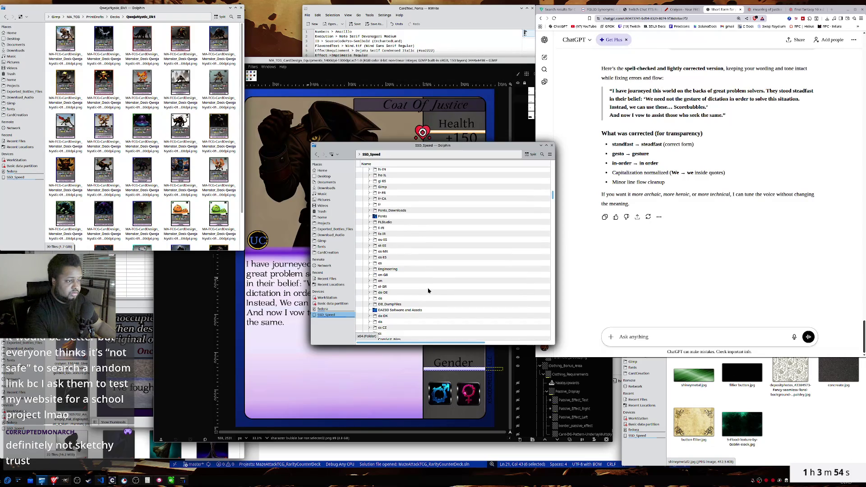
scroll(428, 291, down, 6)
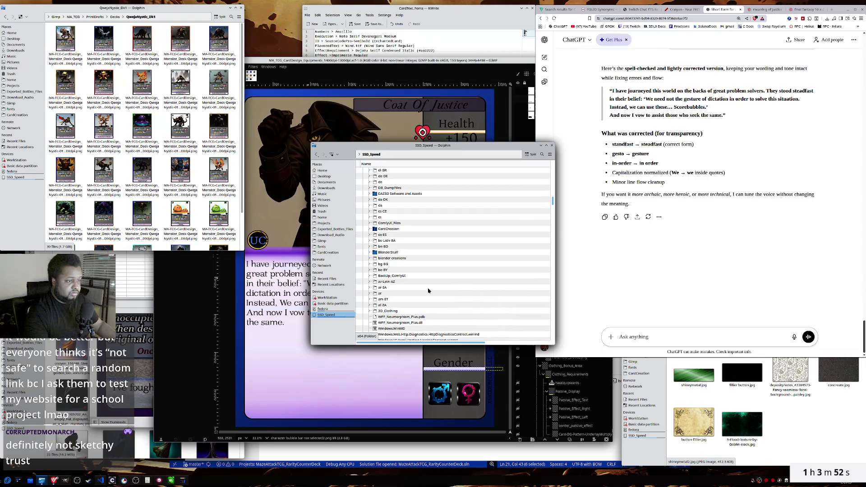
scroll(429, 291, down, 2)
scroll(429, 290, down, 2)
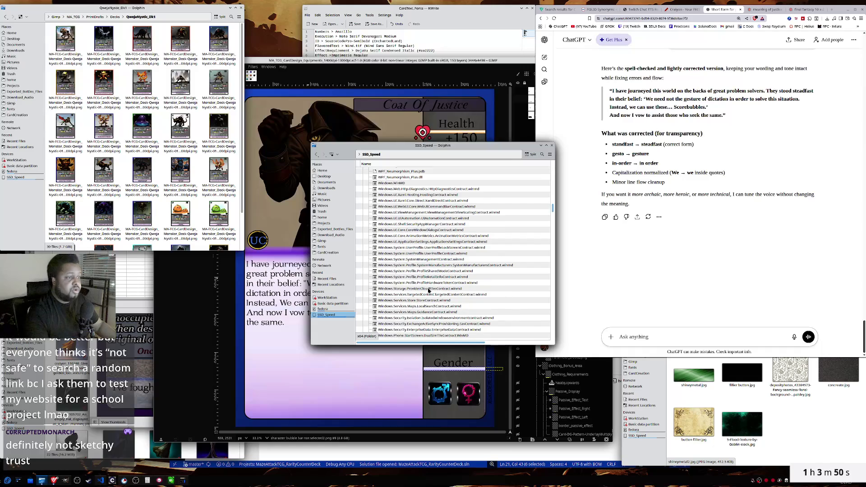
scroll(428, 291, up, 15)
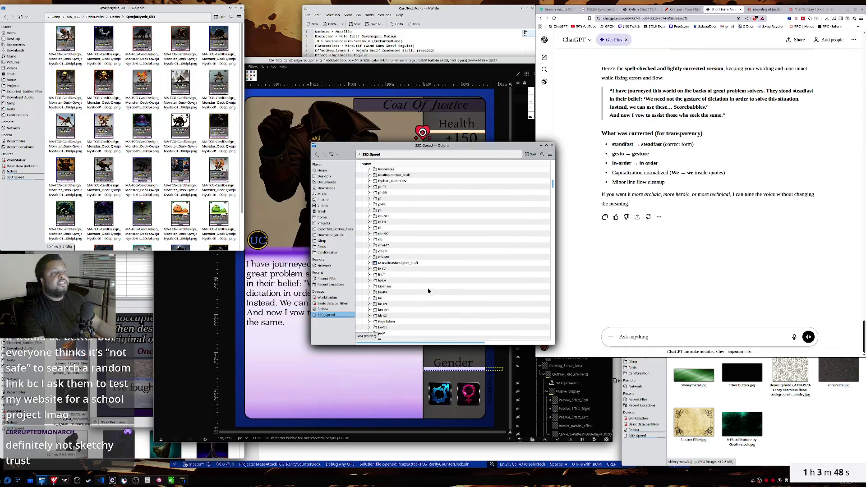
scroll(429, 291, up, 10)
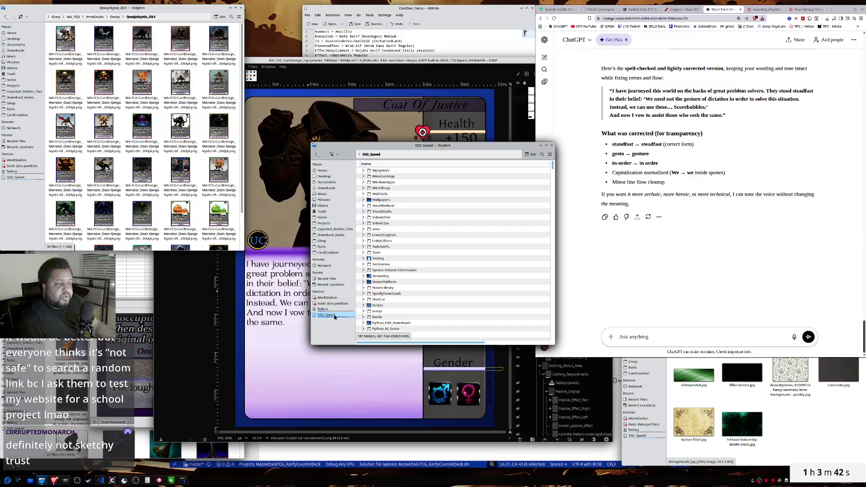
mouse_move(335, 317)
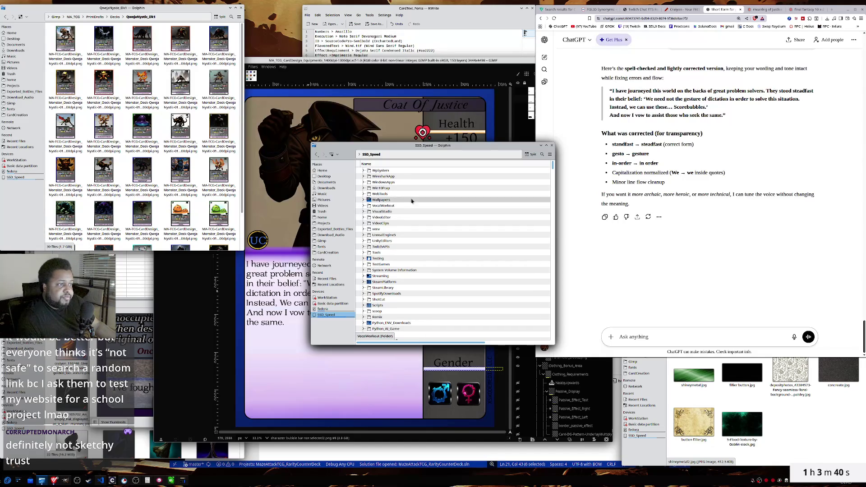
scroll(412, 264, down, 5)
scroll(411, 264, down, 5)
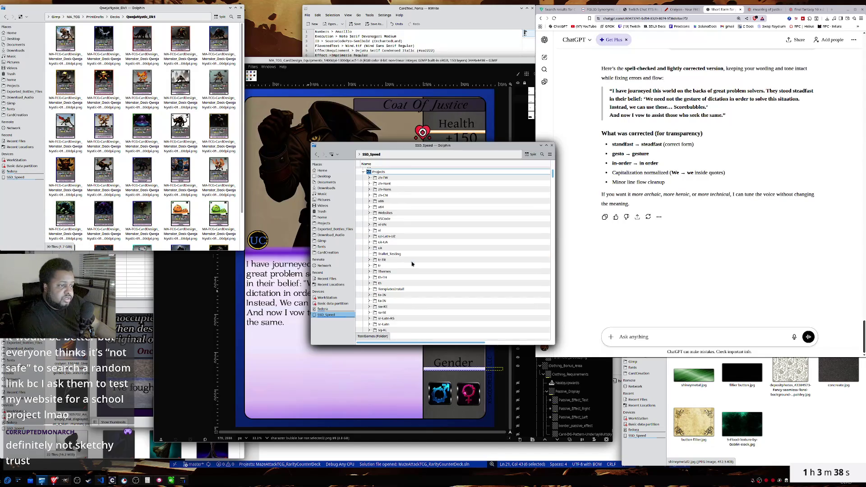
Expand Docs > GameDesigns > TCG Game in the tree and open Tcg Game Rules.pdf
click(363, 171)
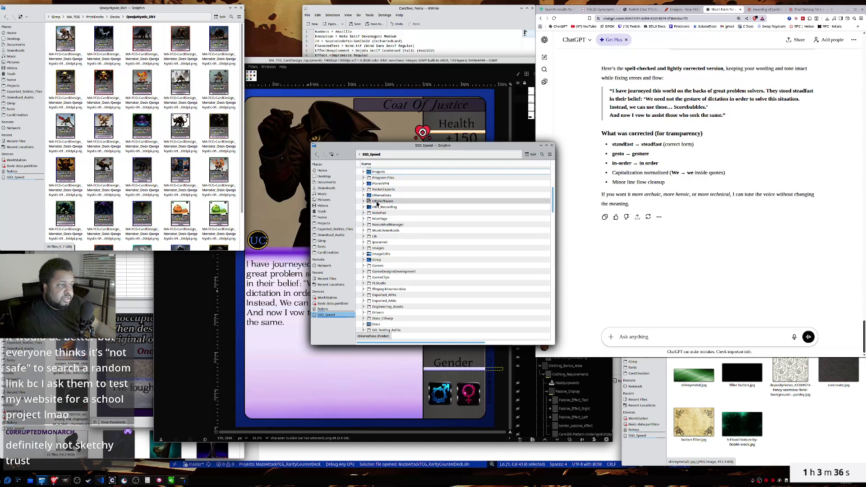
scroll(415, 235, up, 10)
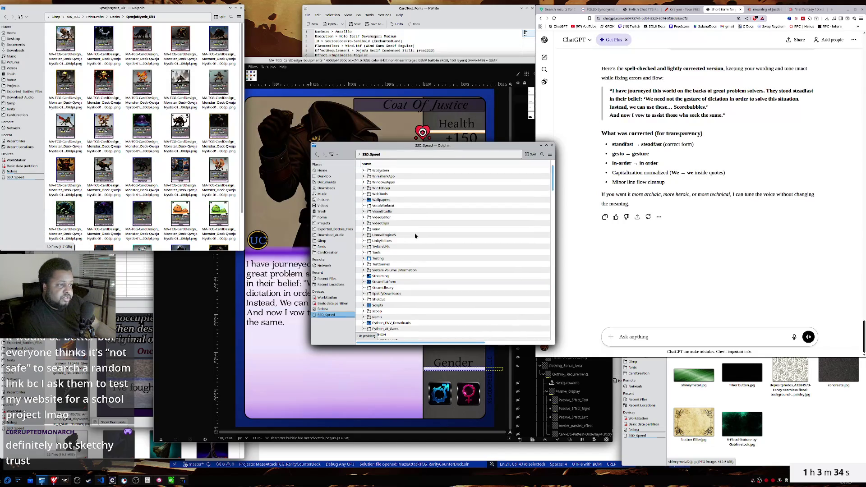
scroll(414, 235, down, 10)
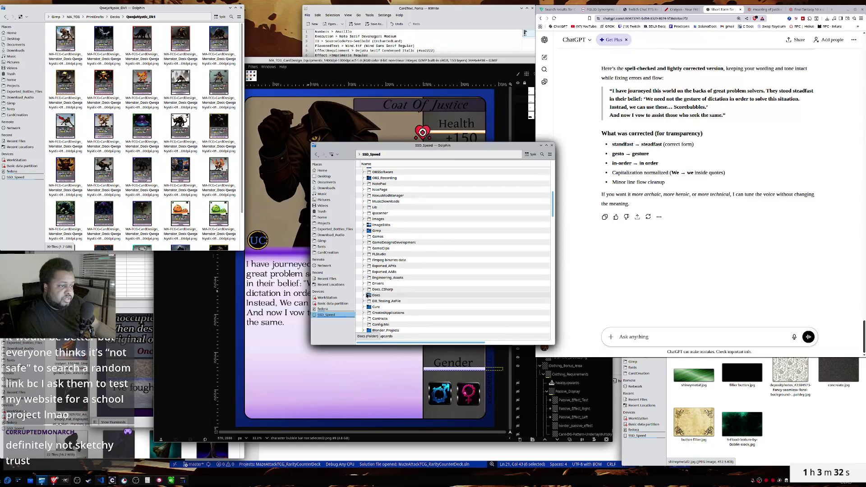
click(364, 295)
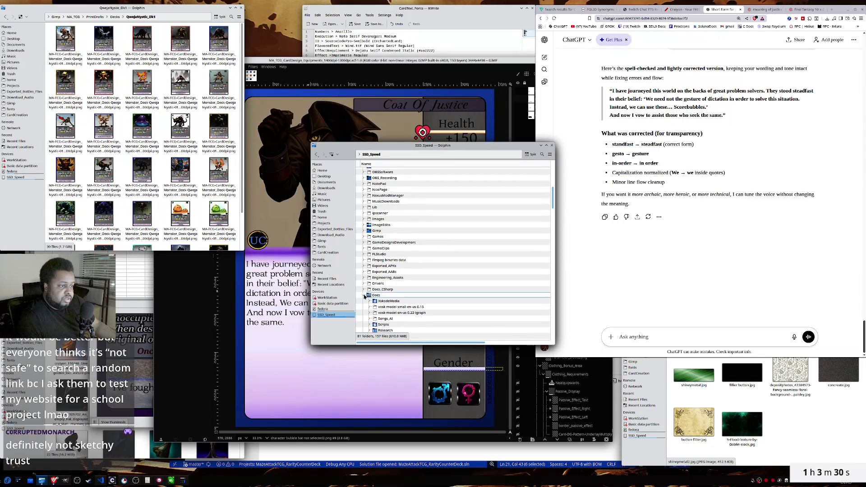
scroll(437, 283, down, 2)
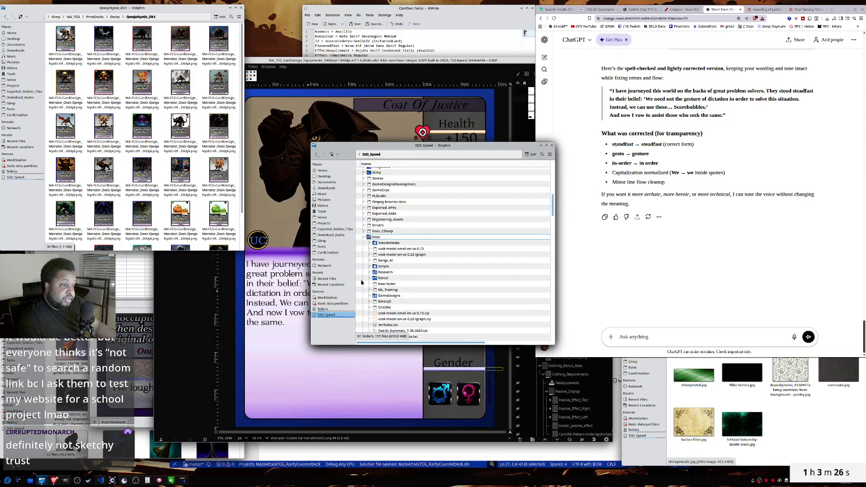
click(368, 295)
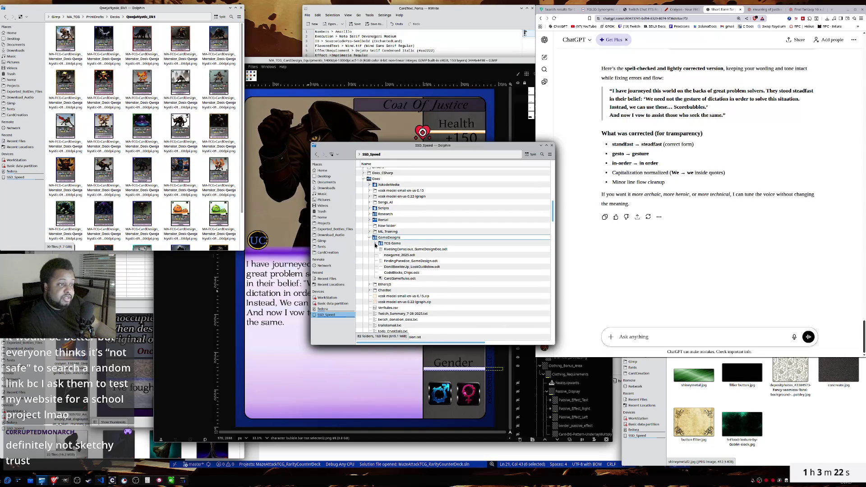
click(375, 244)
click(375, 243)
click(391, 249)
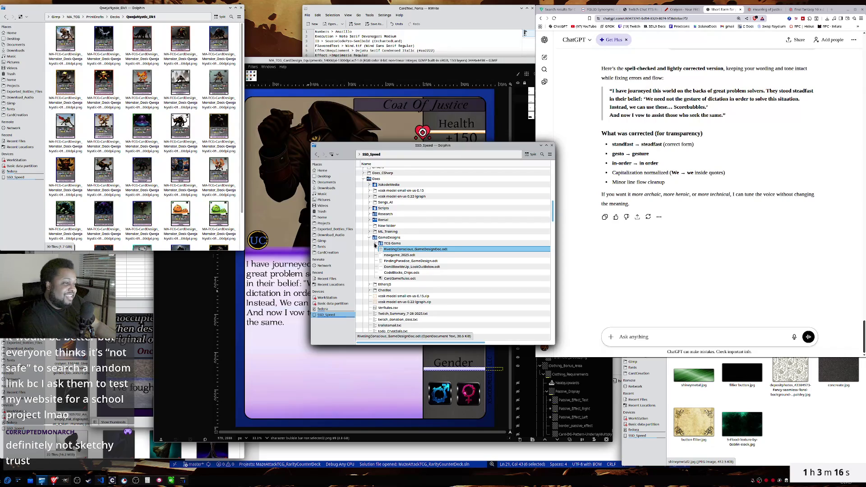
click(375, 244)
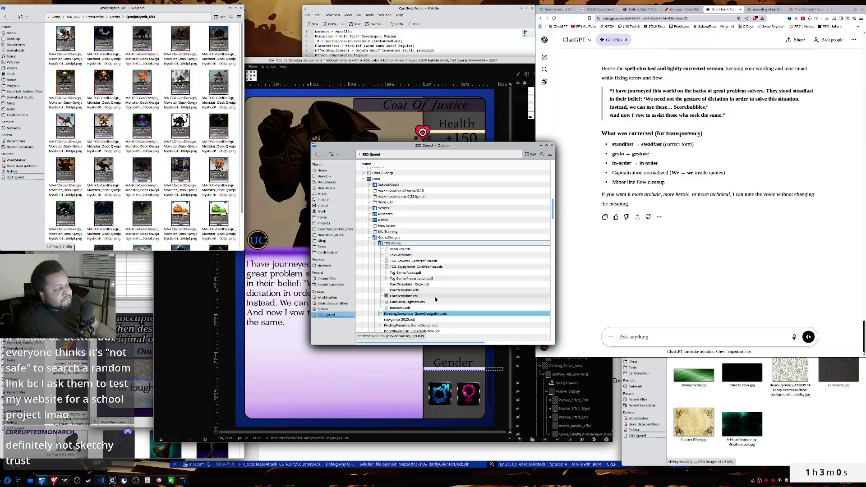
double_click(402, 273)
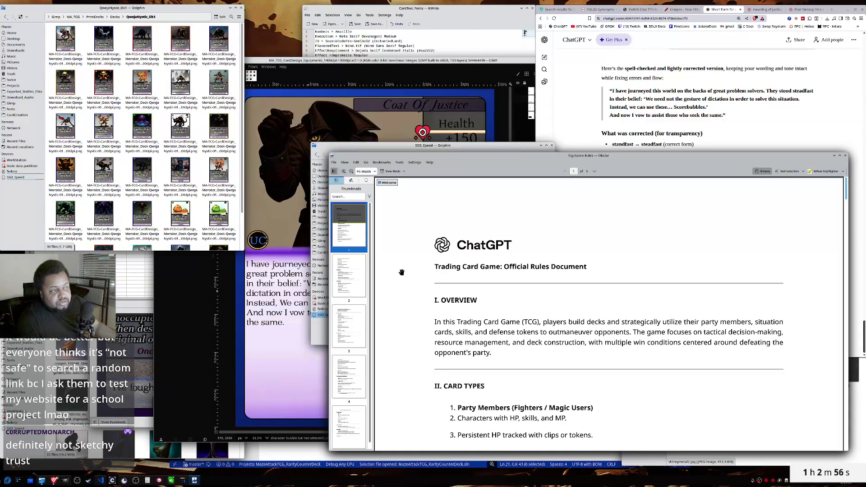
scroll(411, 277, down, 1)
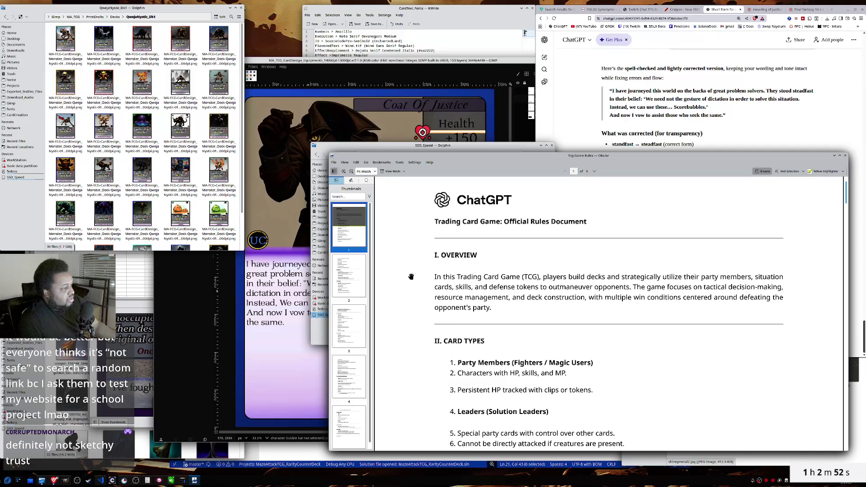
scroll(410, 277, down, 2)
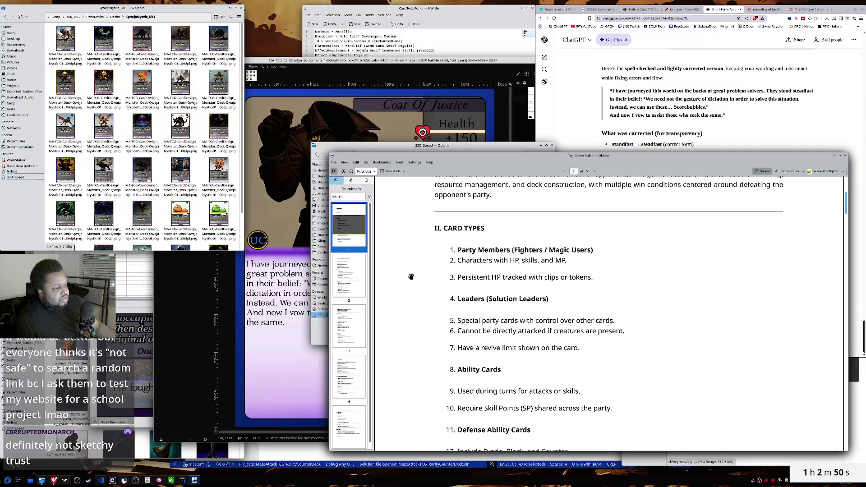
scroll(411, 277, down, 3)
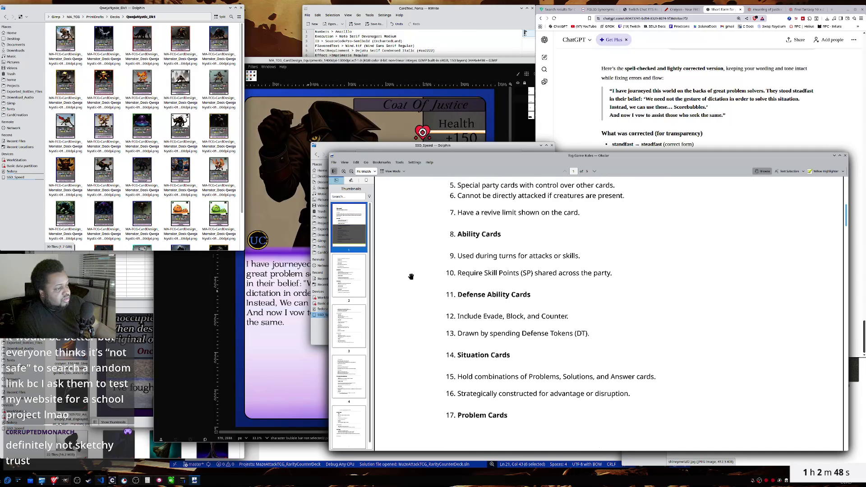
scroll(411, 277, down, 5)
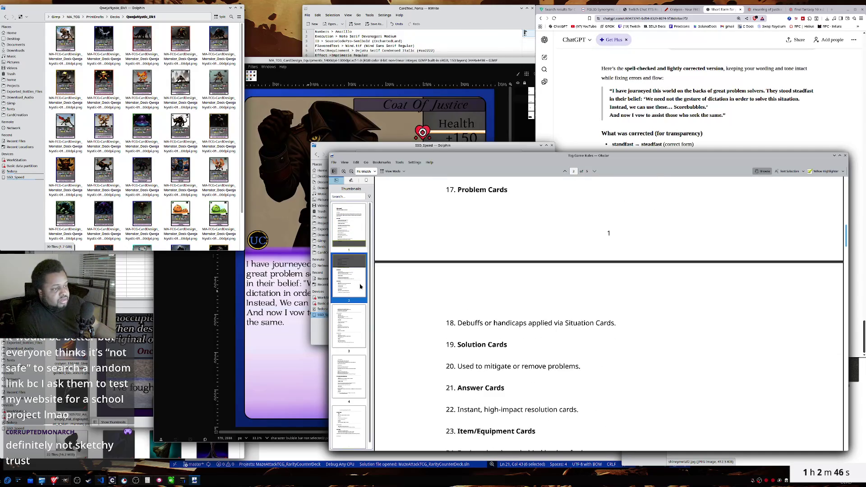
click(351, 420)
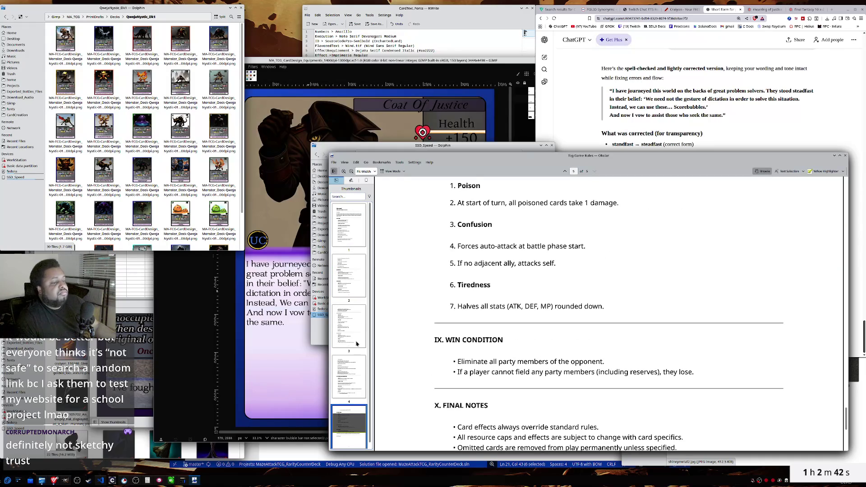
click(350, 375)
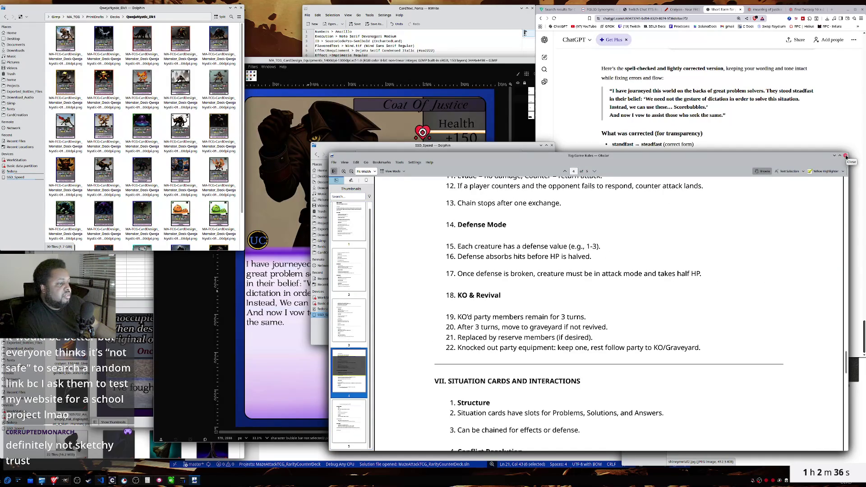
click(347, 327)
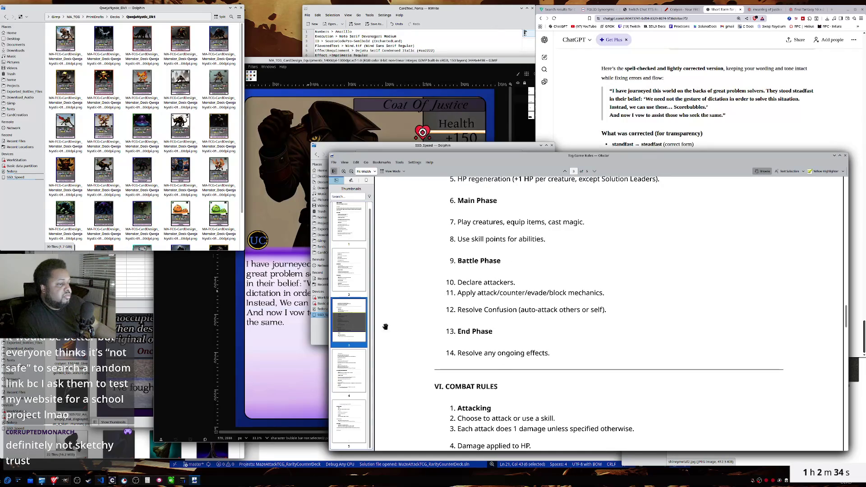
click(845, 156)
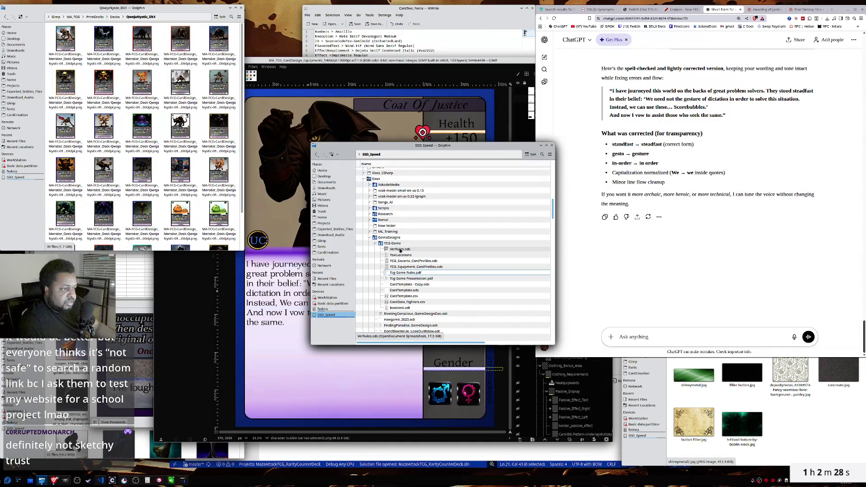
double_click(397, 252)
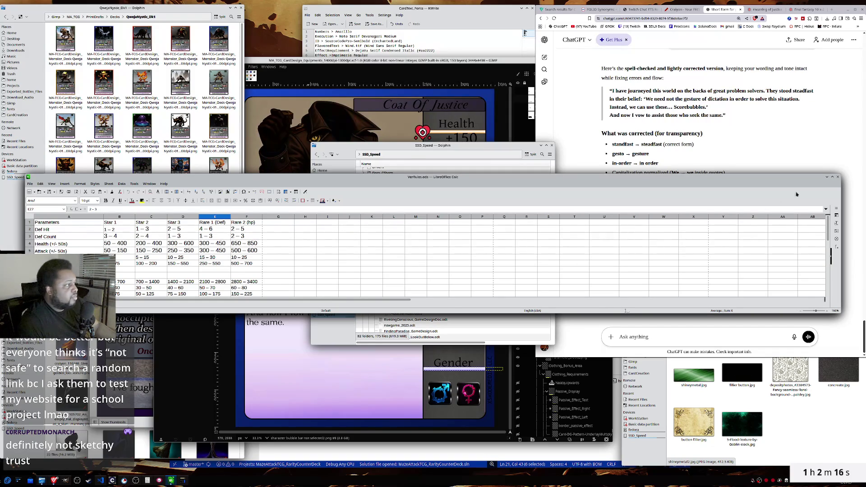
key(ctrl+q)
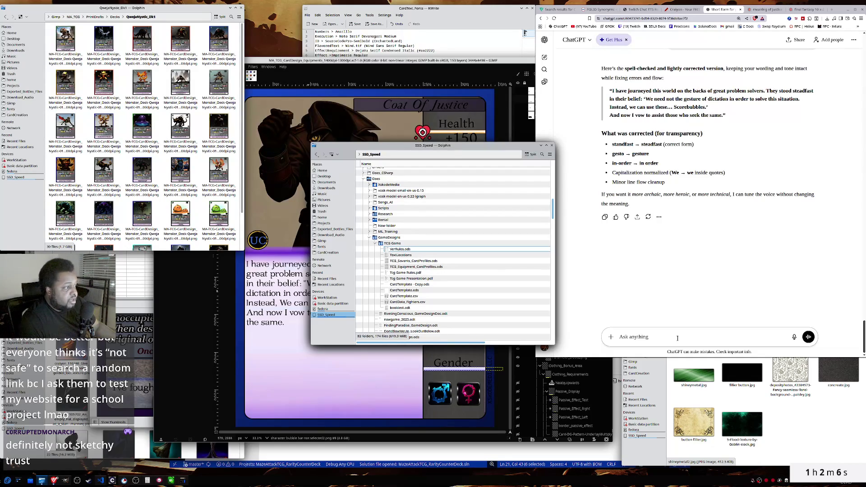
click(675, 321)
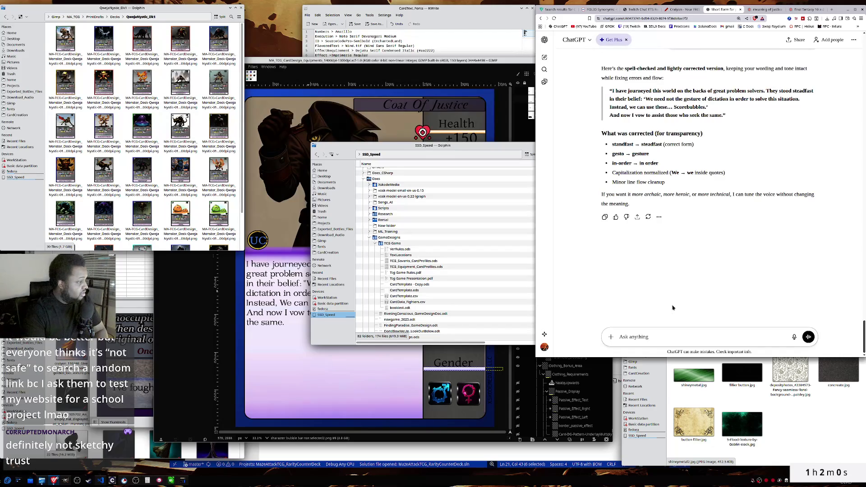
Ask ChatGPT 'do you remember my id numbering system for my TCG'
text(do you r)
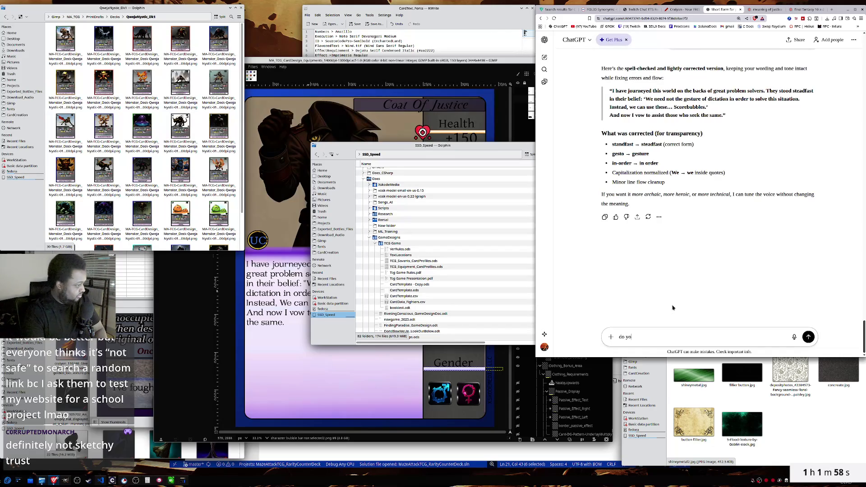
text(emember )
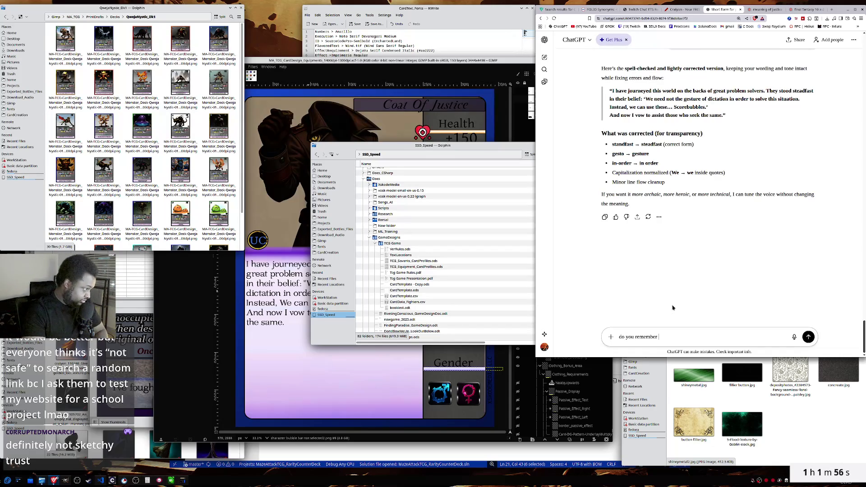
text(my id )
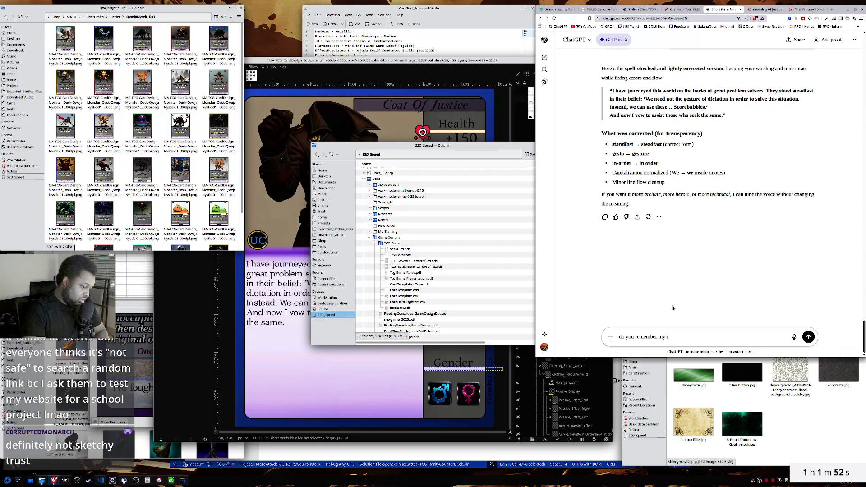
text(numbering )
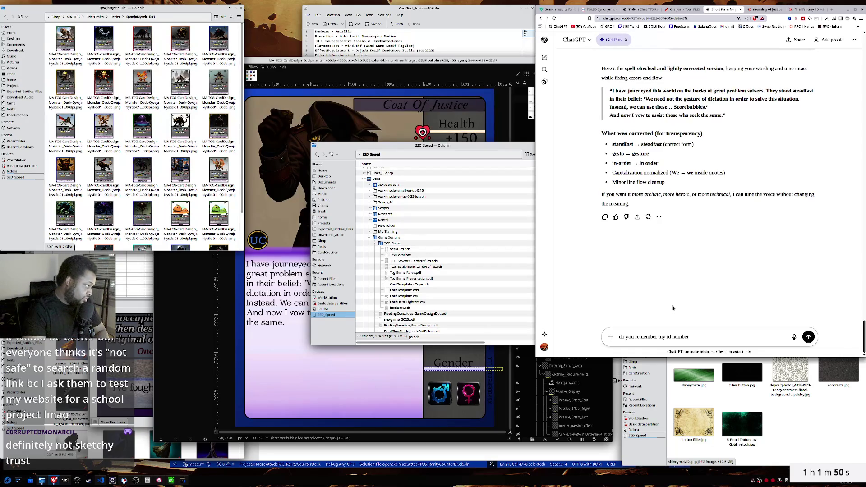
text(sy)
key(BackSpace)
text(em for my )
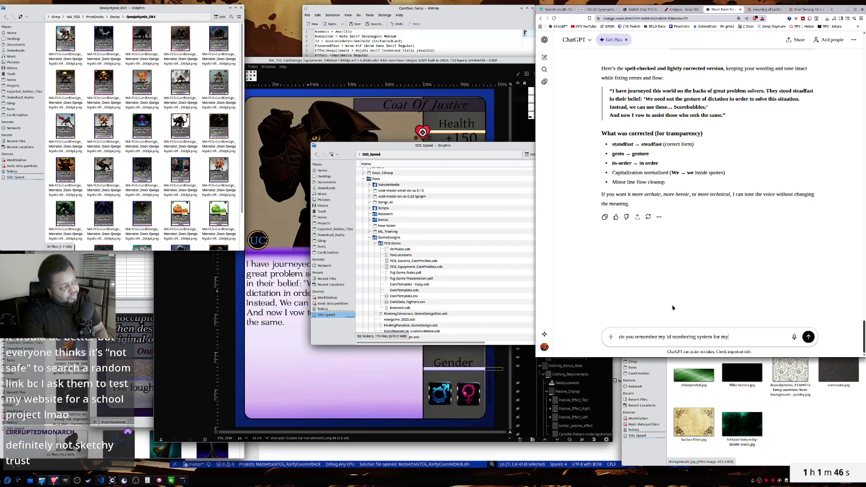
text(TCG)
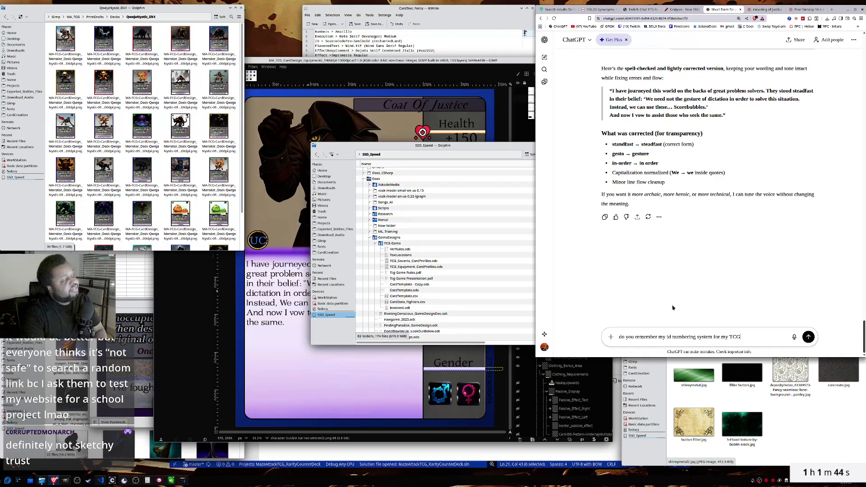
key(Return)
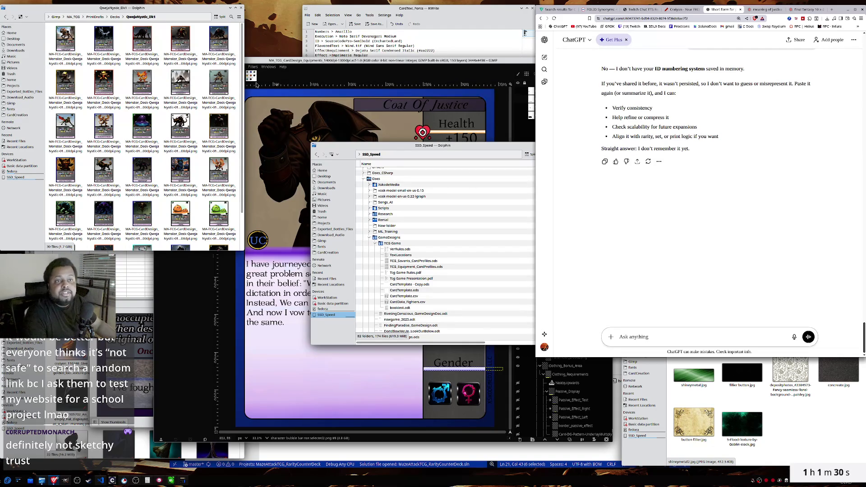
Return to PrintDrafts and briefly view the Qweja Nystic card from the Savants folder
click(115, 17)
click(95, 17)
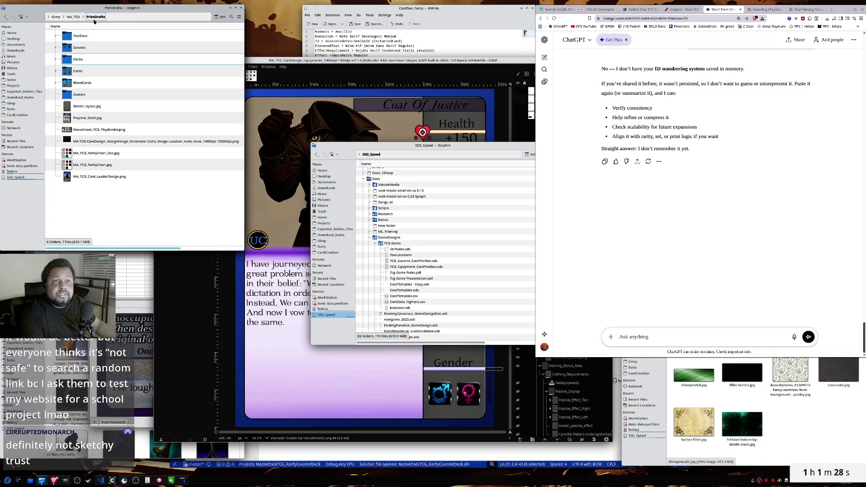
click(55, 47)
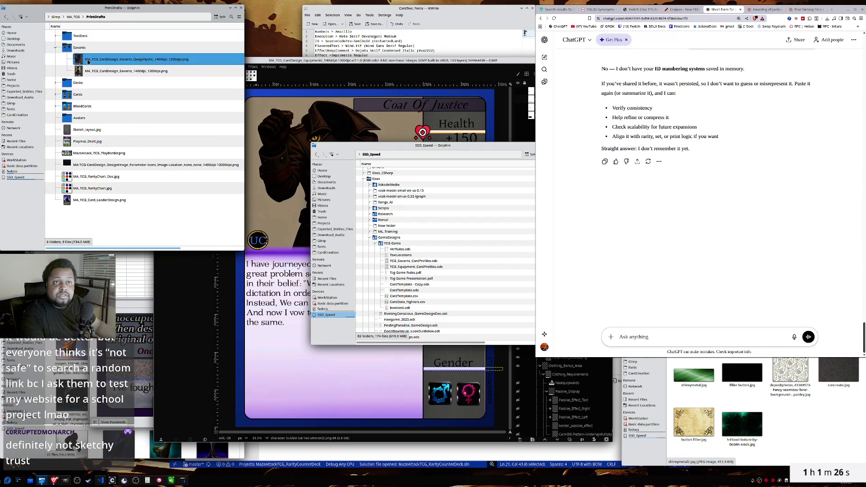
double_click(88, 62)
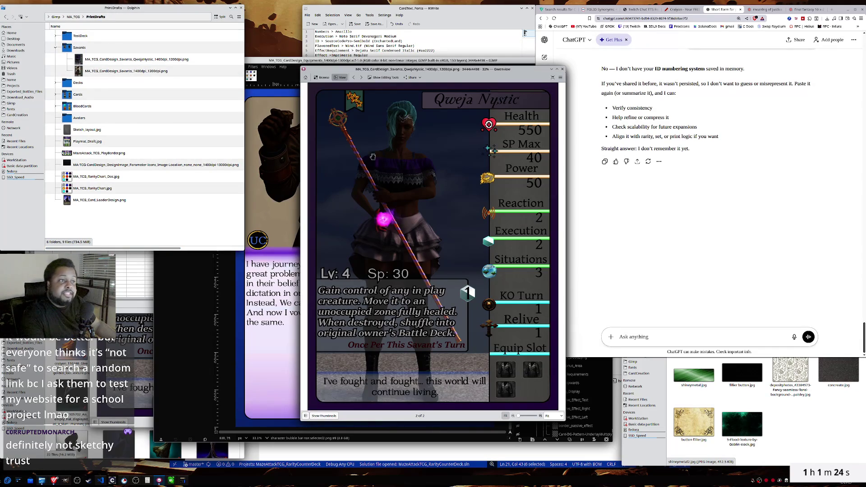
click(562, 69)
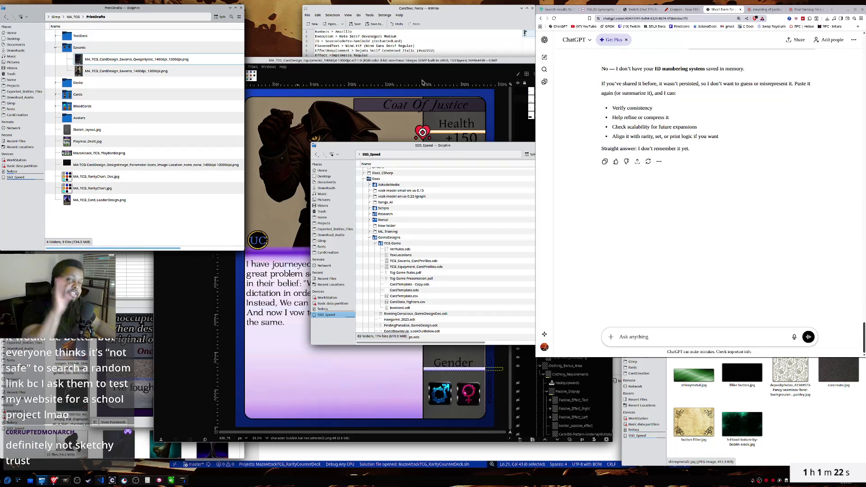
click(56, 47)
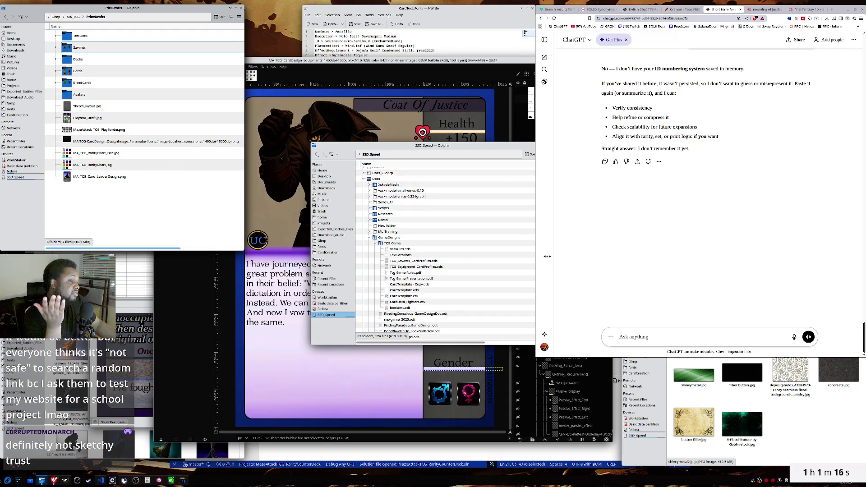
click(647, 339)
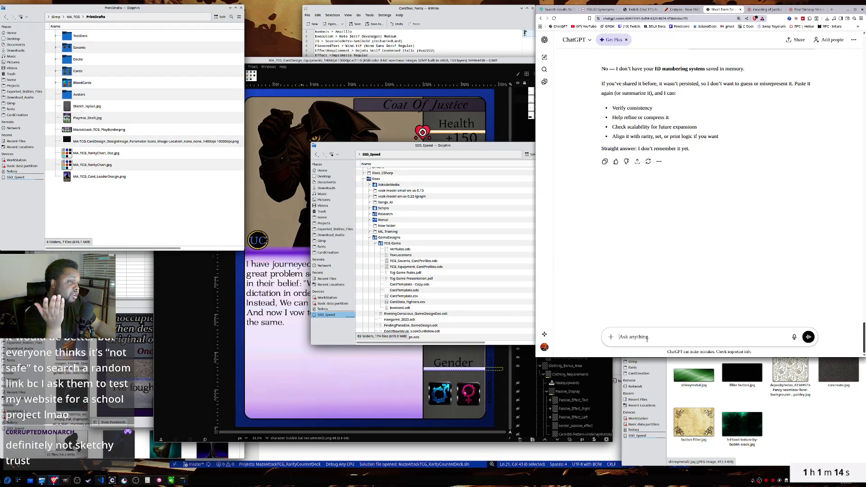
Raise the Coat Of Justice card over the font notes file and open GIMP's File menu
click(416, 56)
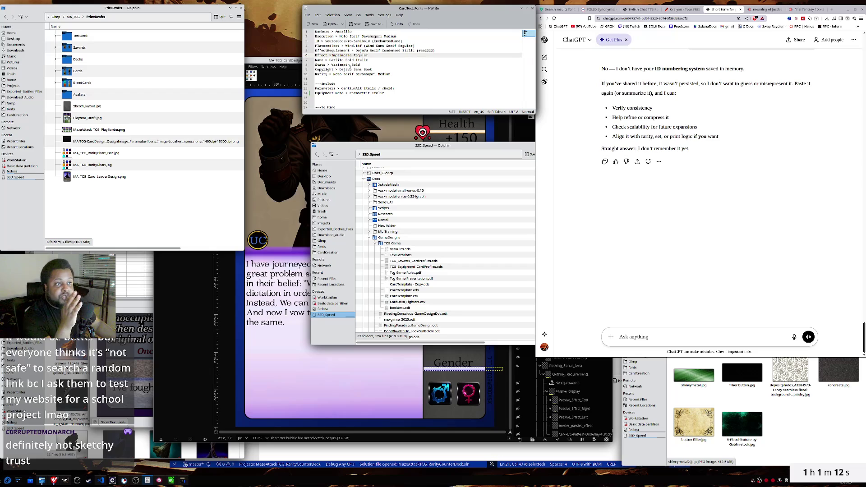
click(280, 78)
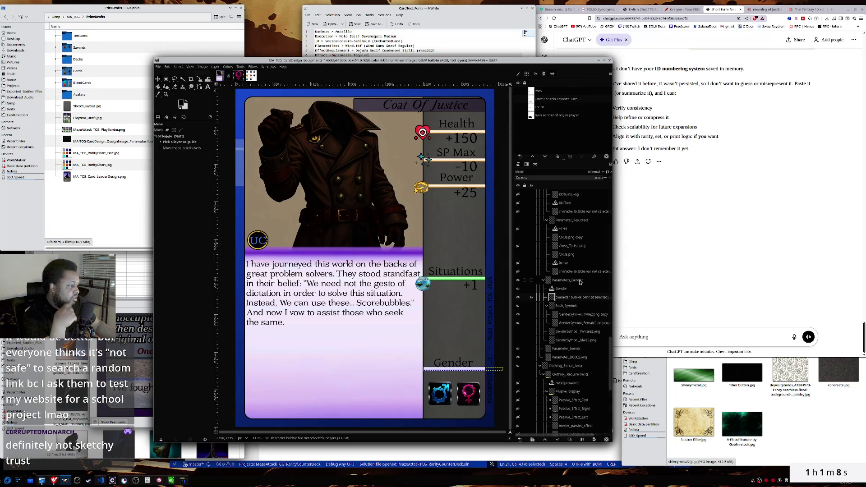
scroll(580, 282, up, 5)
scroll(580, 281, up, 10)
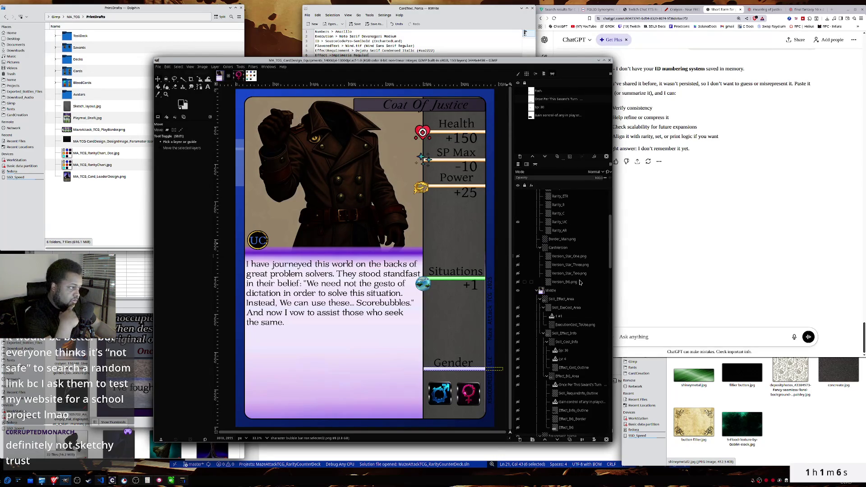
scroll(580, 281, up, 1)
scroll(579, 282, down, 15)
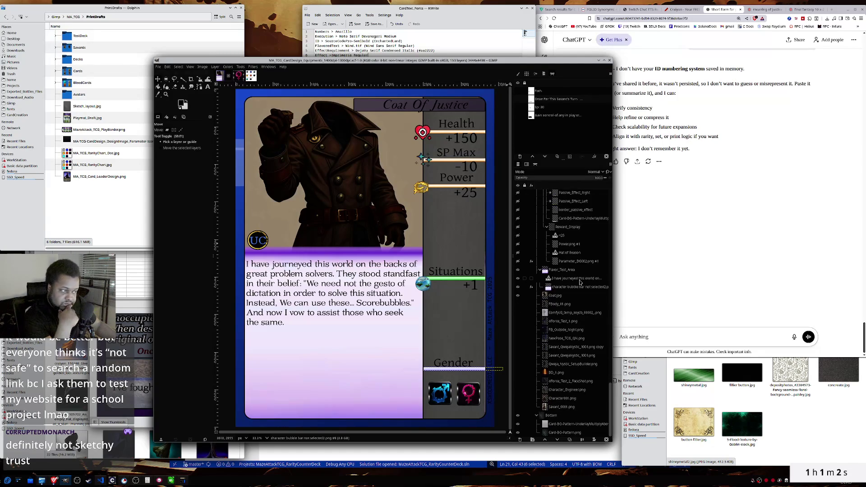
scroll(580, 282, up, 14)
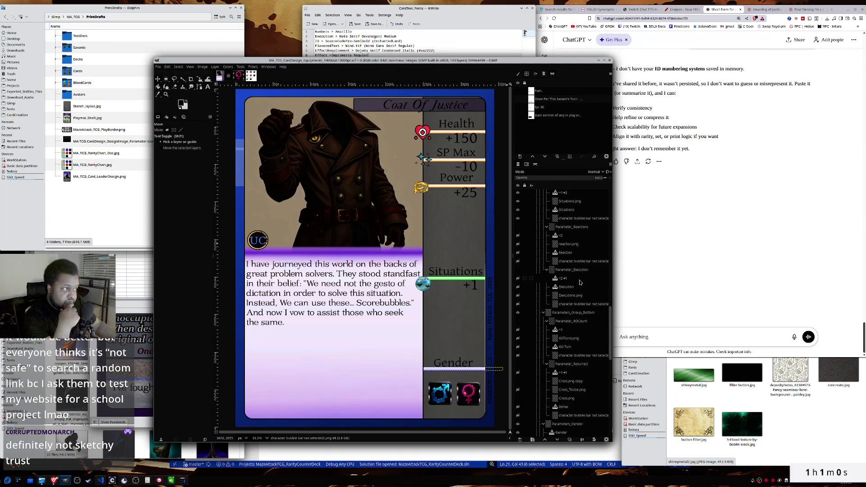
click(453, 11)
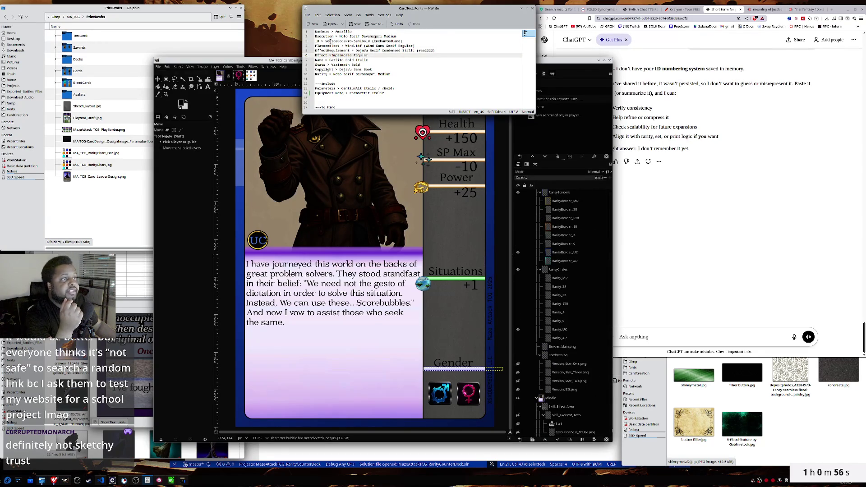
click(221, 63)
click(159, 67)
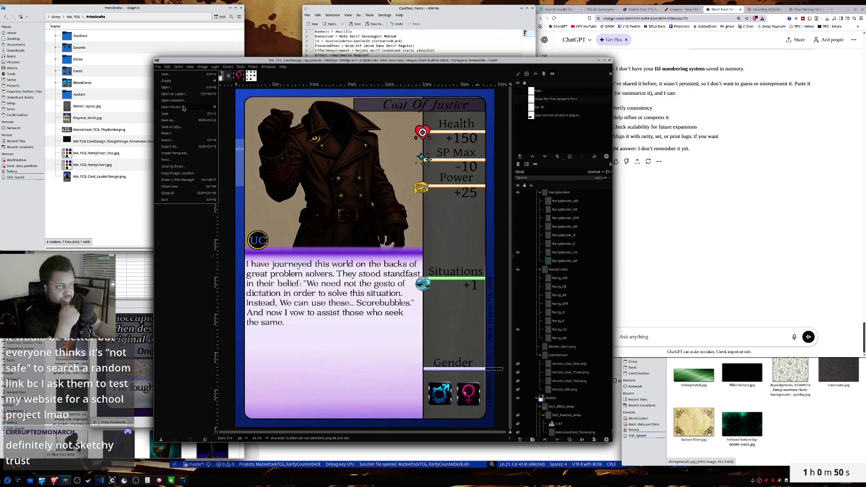
Open the Defensorus monster card XCF
mouse_move(183, 108)
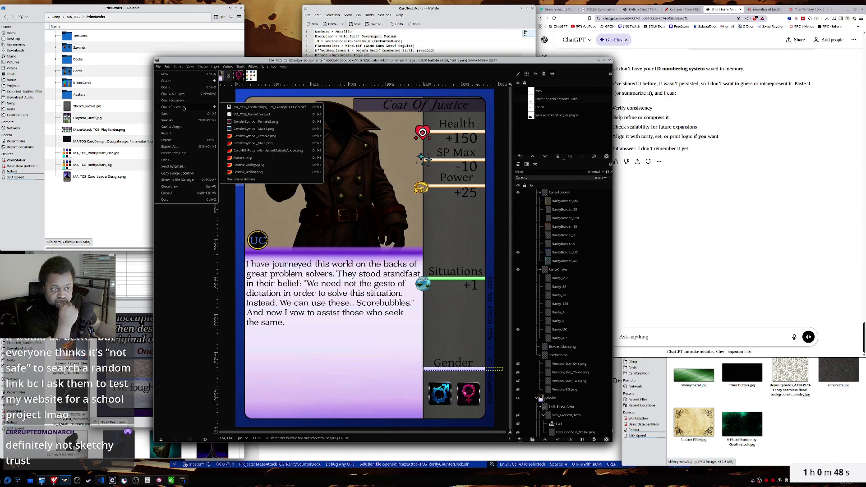
click(181, 88)
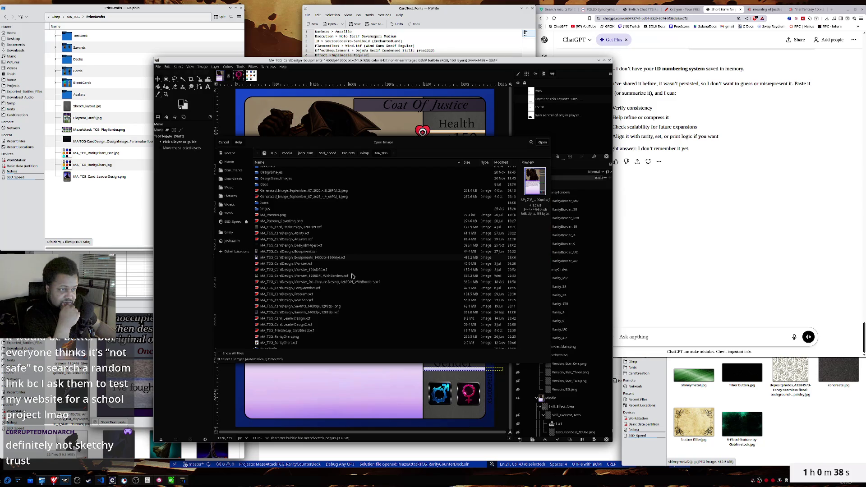
scroll(352, 276, up, 1)
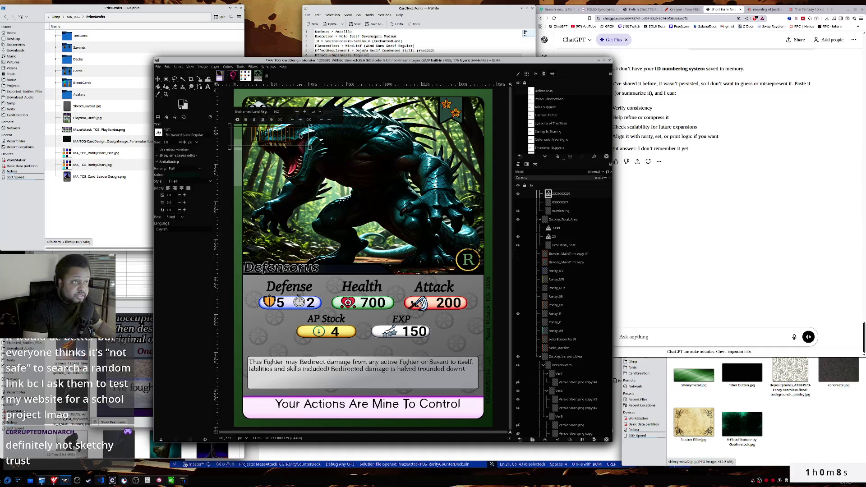
Close the Defensorus card without saving its changes
key(ctrl+w)
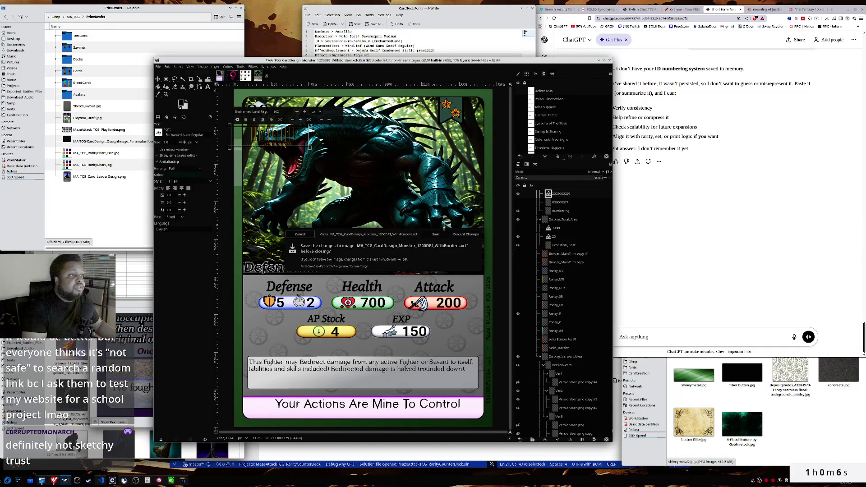
click(466, 234)
click(467, 12)
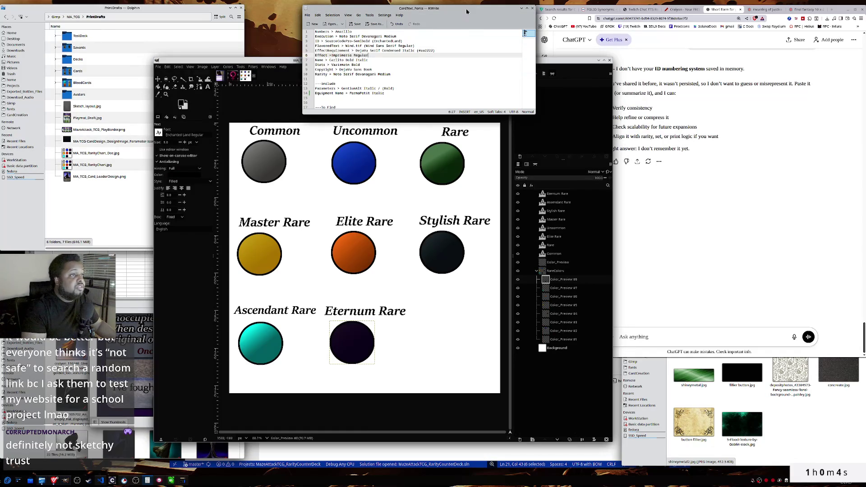
key(Up)
key(Up)
key(Up)
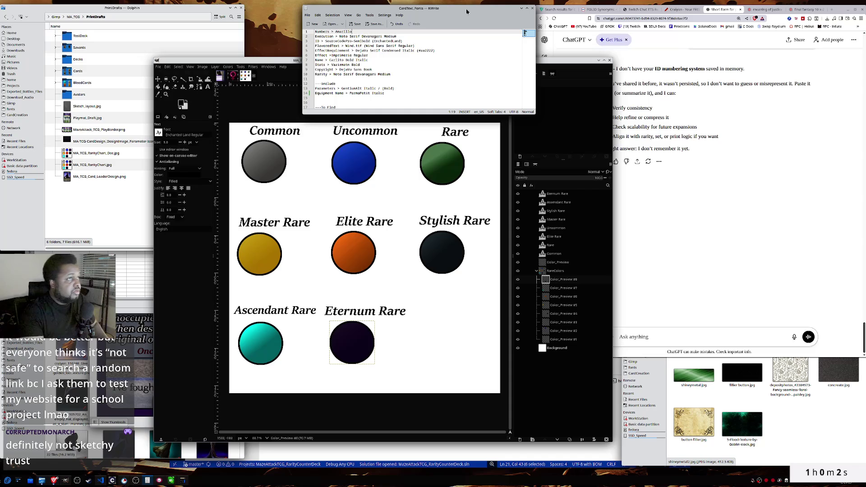
key(Return)
key(Return)
key(Up)
key(Up)
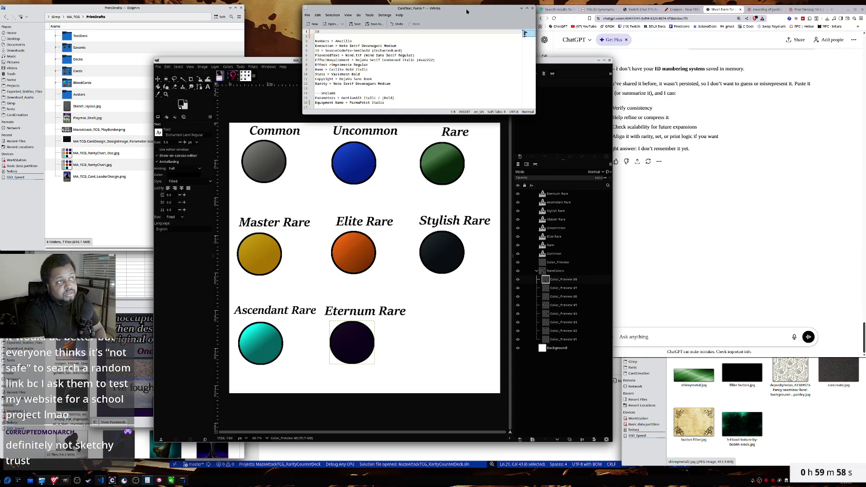
text(mbering)
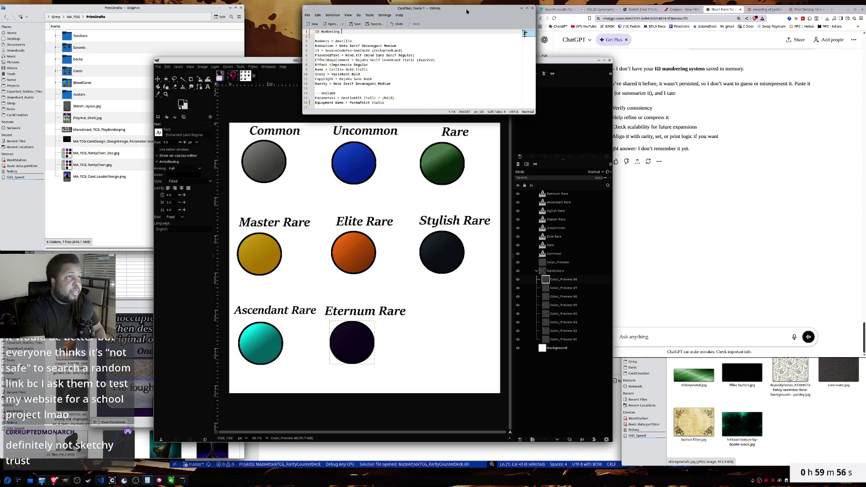
text(2003000029)
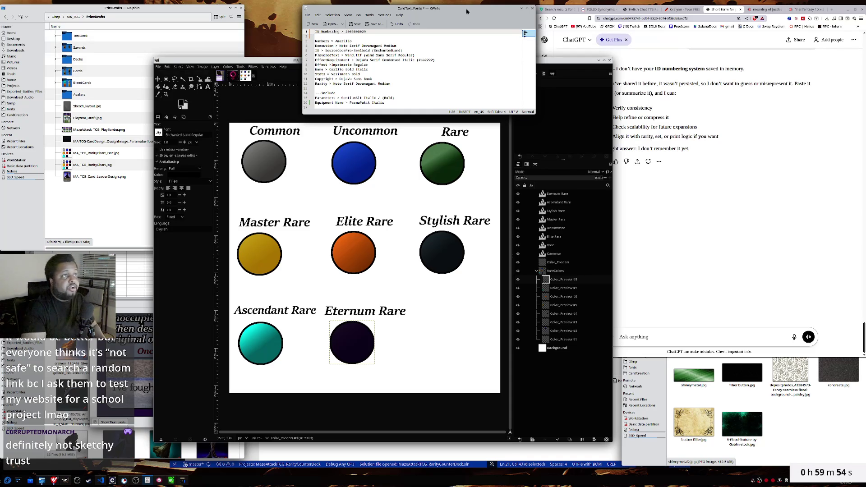
key(ctrl+s)
key(ctrl+shift+Left)
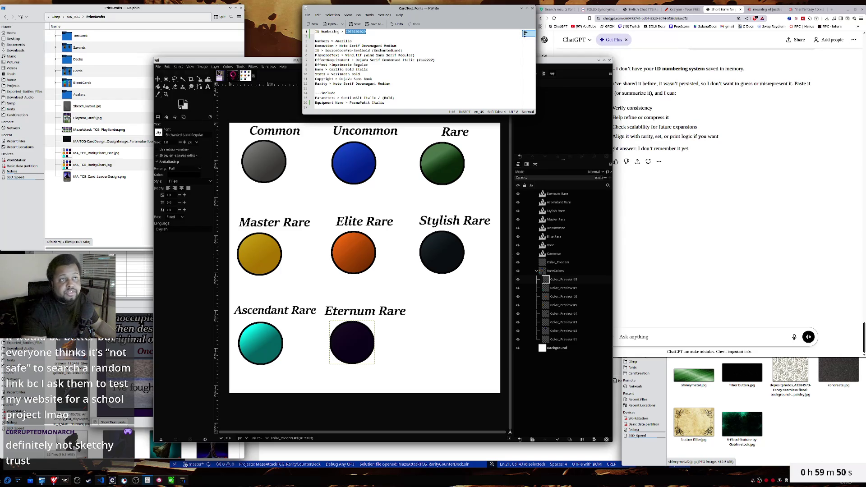
click(219, 75)
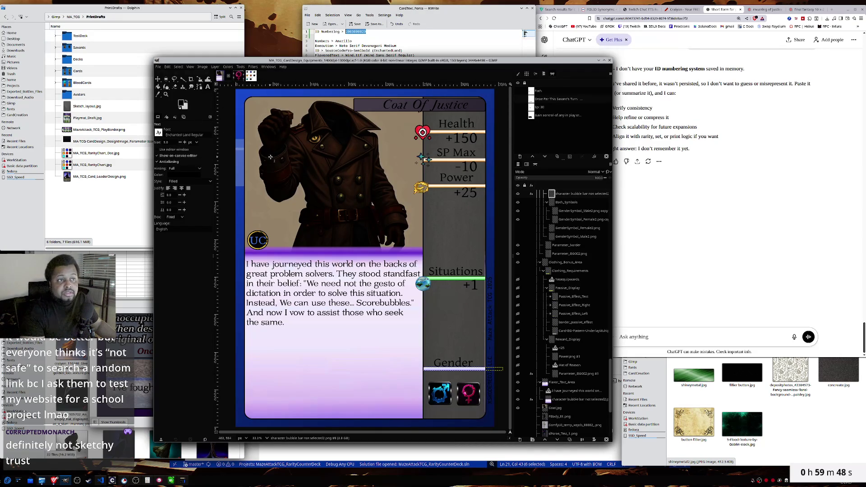
drag(258, 132, 351, 150)
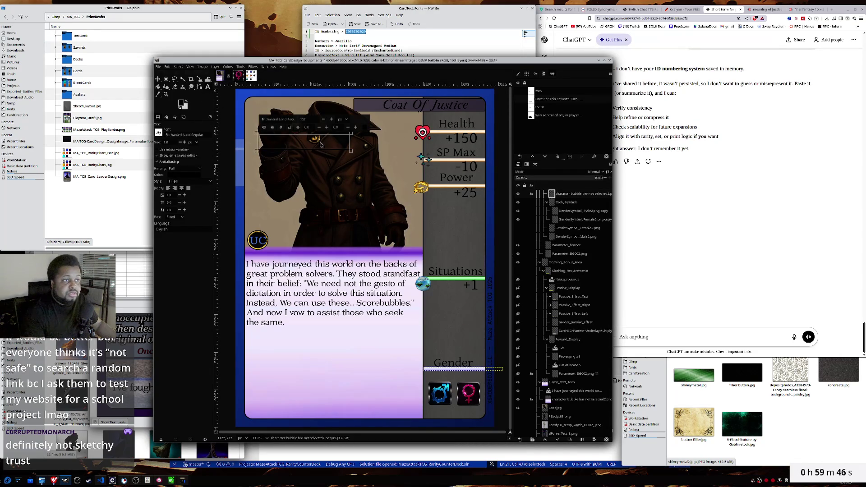
key(ctrl+v)
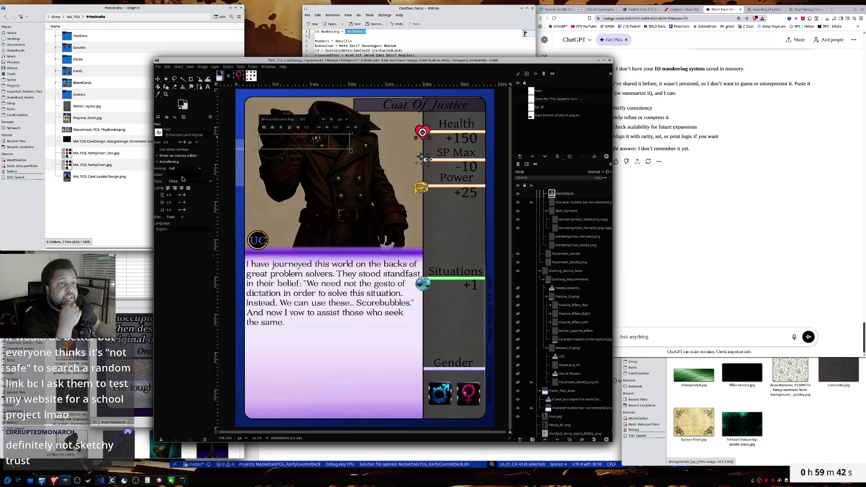
click(183, 177)
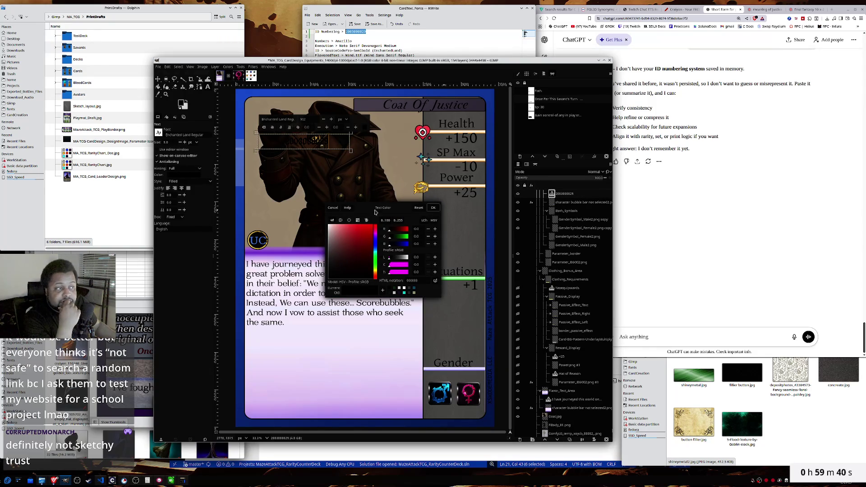
click(331, 208)
Reopen the Defensorus monster card from recent files
click(158, 68)
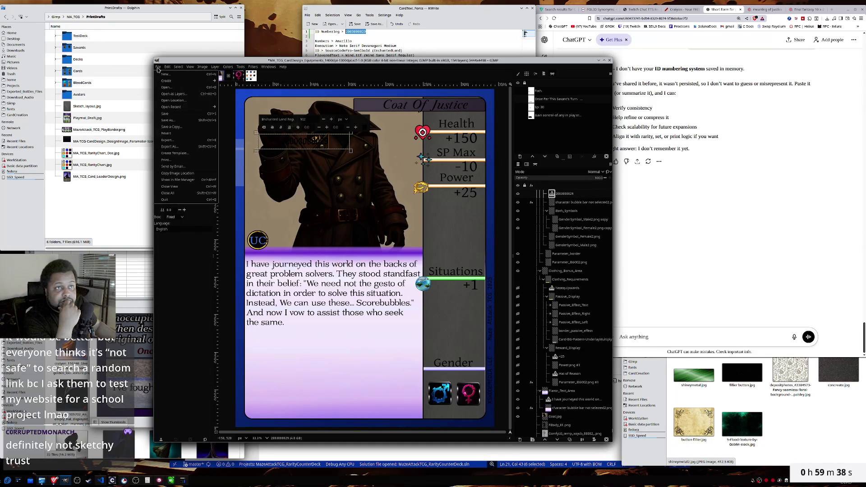
mouse_move(177, 108)
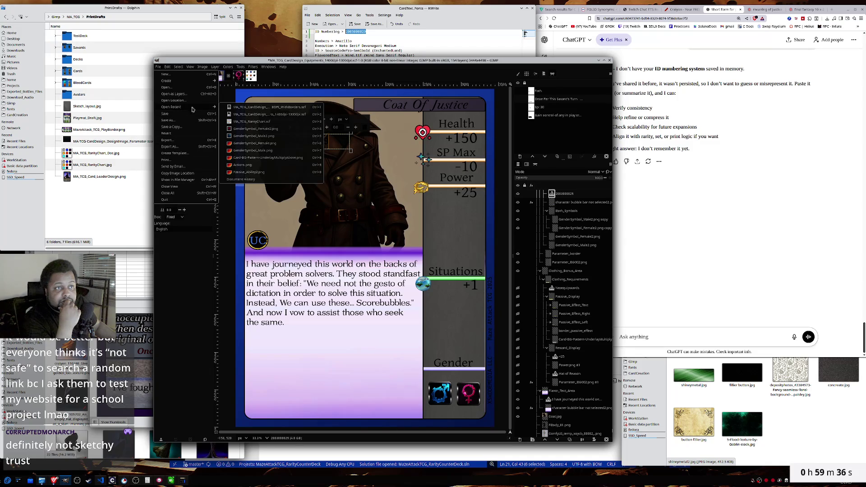
click(255, 112)
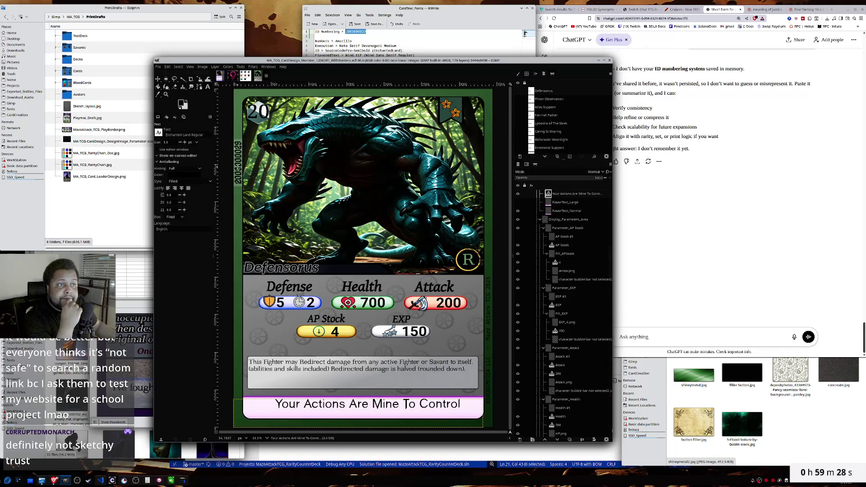
Check the ID text colour, then close the Defensorus card, discarding its changes
click(237, 168)
click(451, 234)
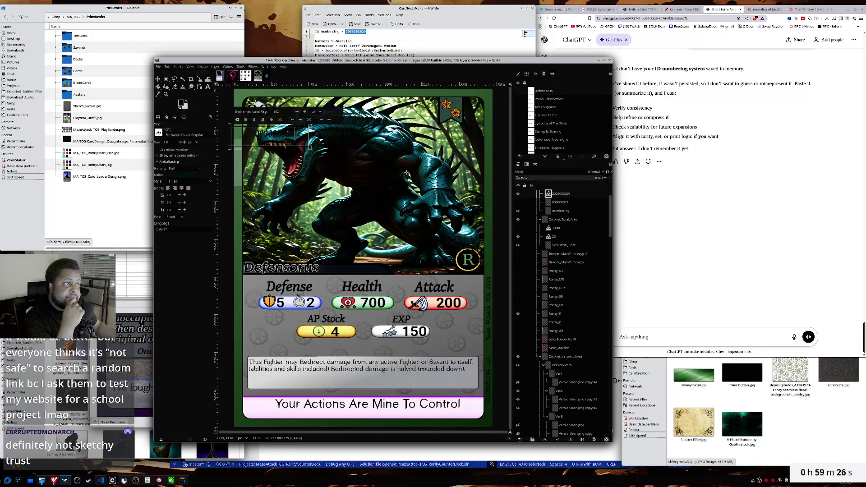
click(191, 174)
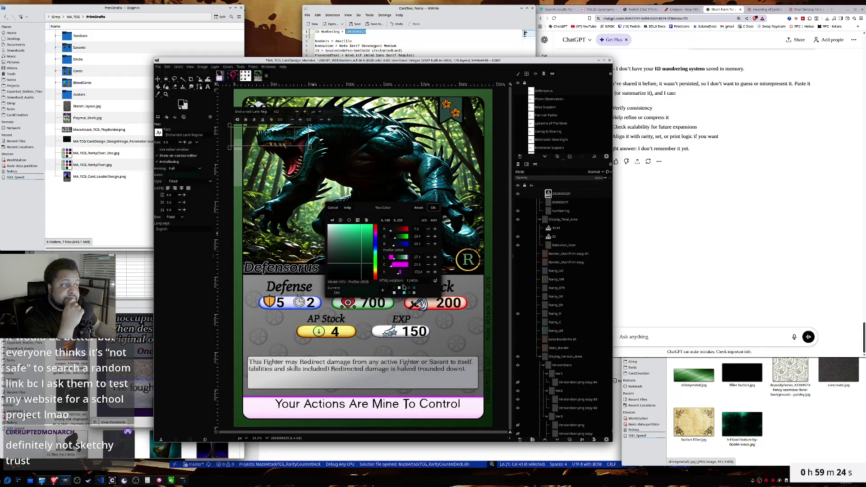
click(433, 207)
click(266, 76)
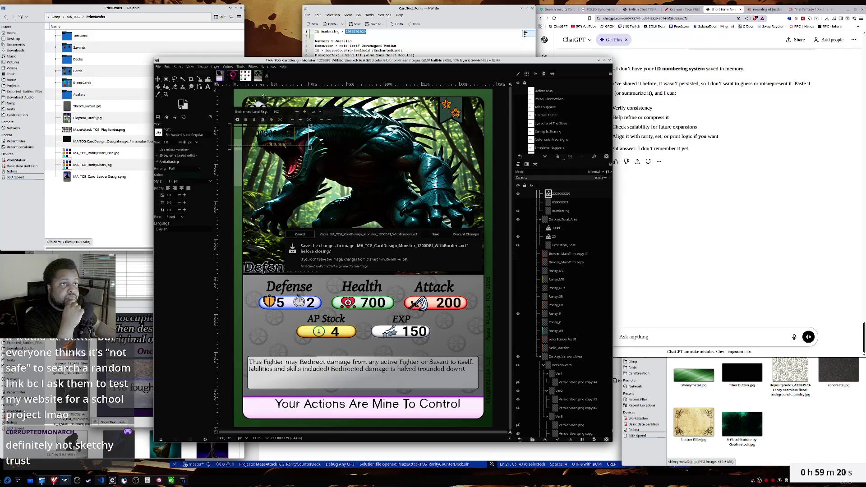
click(459, 234)
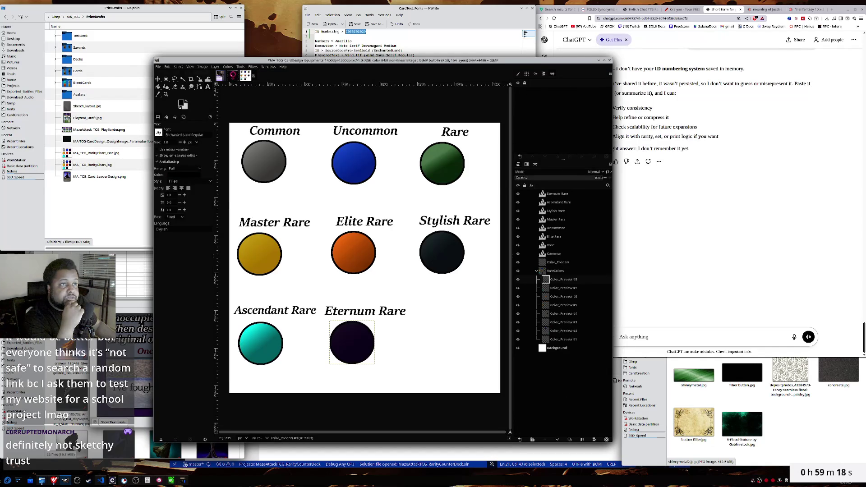
Set the Coat Of Justice ID number text colour to dark teal 12483b
click(328, 145)
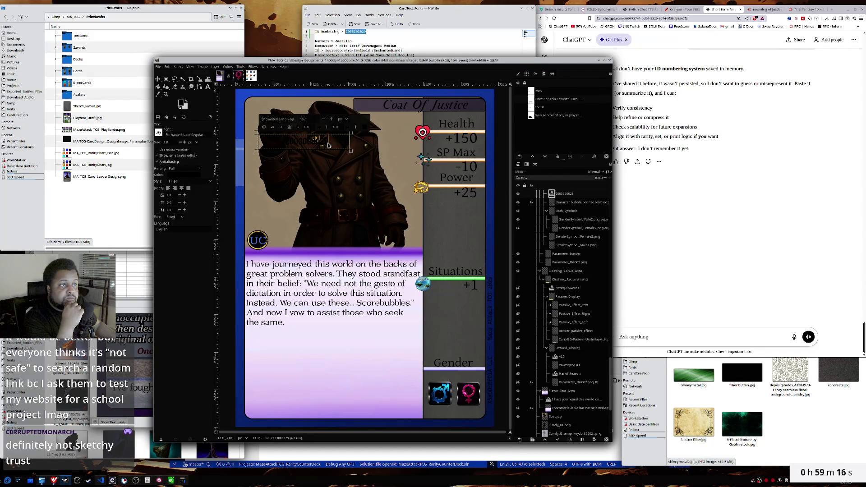
click(189, 175)
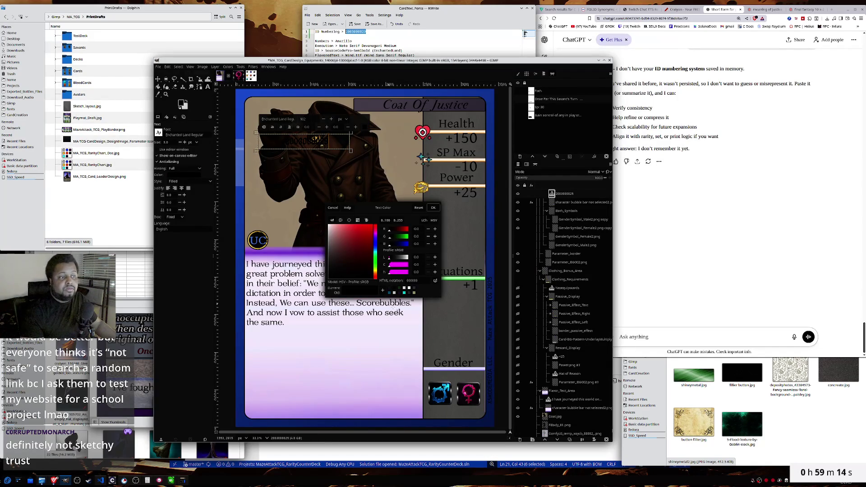
click(389, 292)
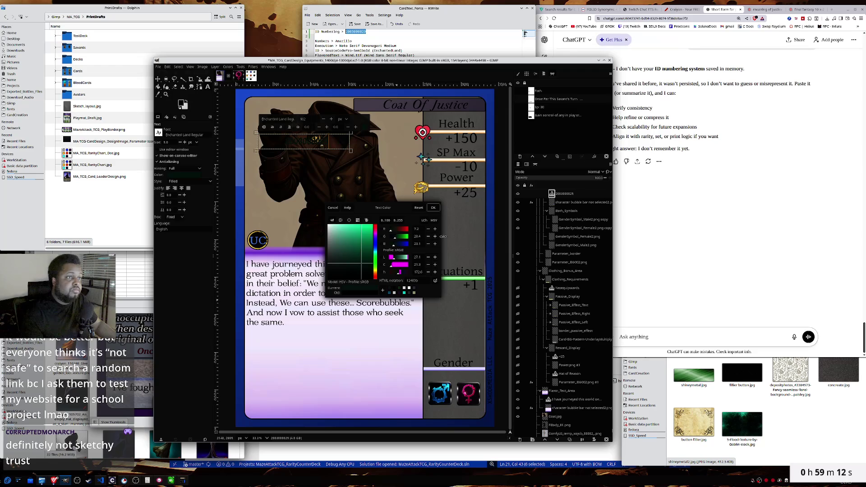
click(433, 208)
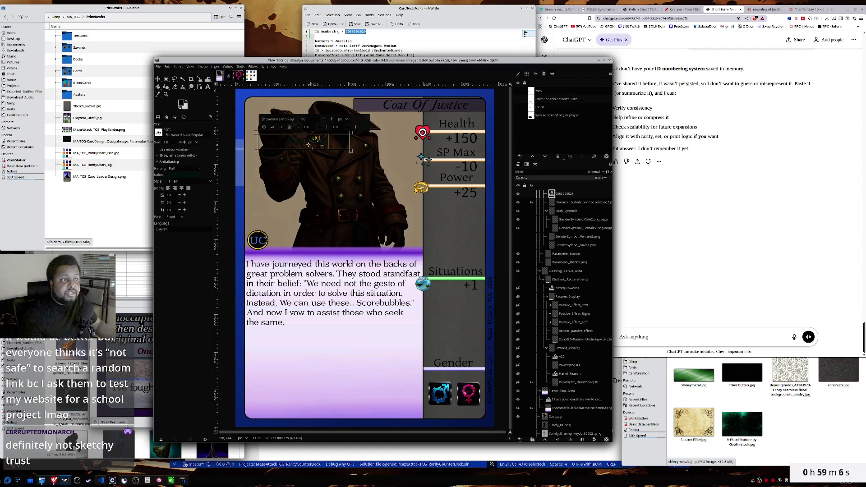
key(ctrl+v)
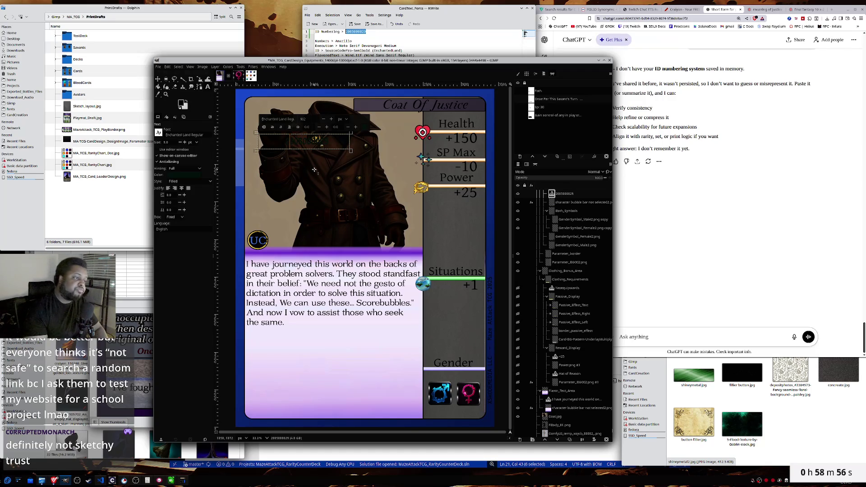
Launch the KCalc calculator from the application launcher
key(super)
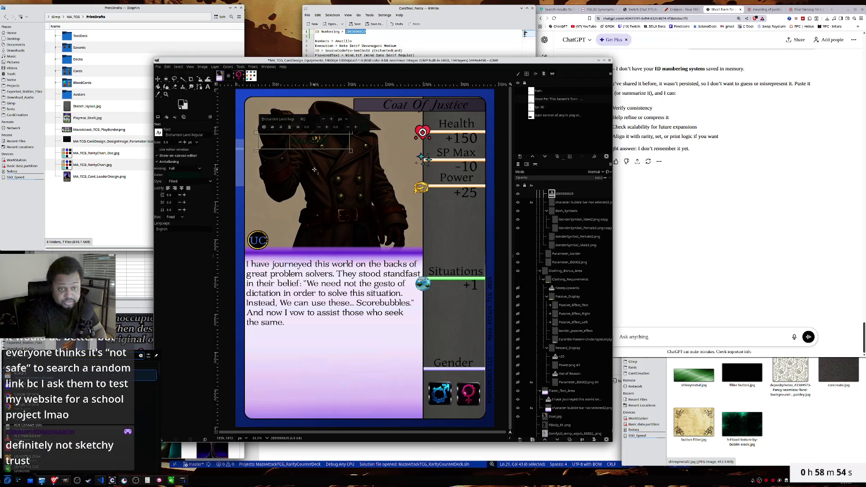
text(calc)
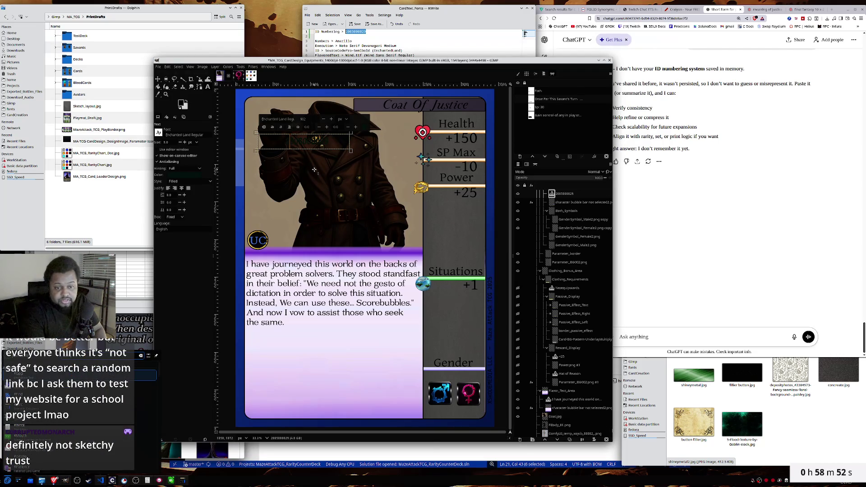
key(Return)
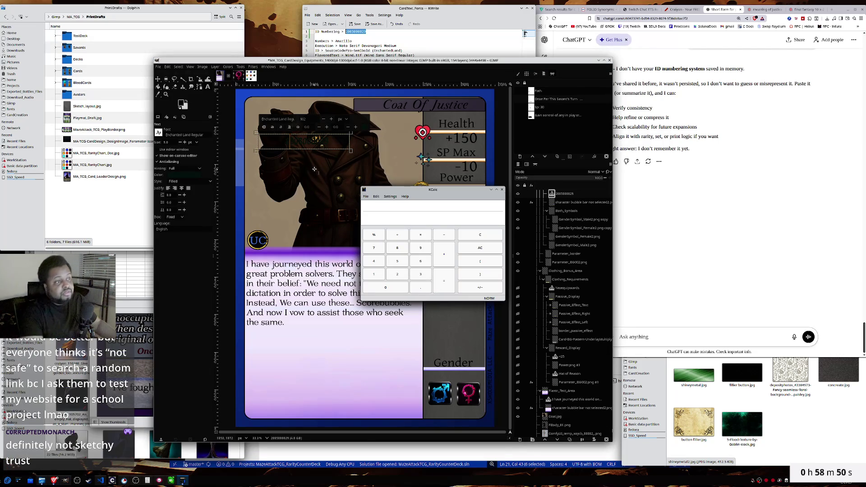
Move KCalc beside the card and compute 150×3 + 1100 = 1550
mouse_move(438, 191)
mouse_down()
mouse_move(613, 190)
mouse_move(709, 169)
mouse_up()
text(150)
text(3)
key(Return)
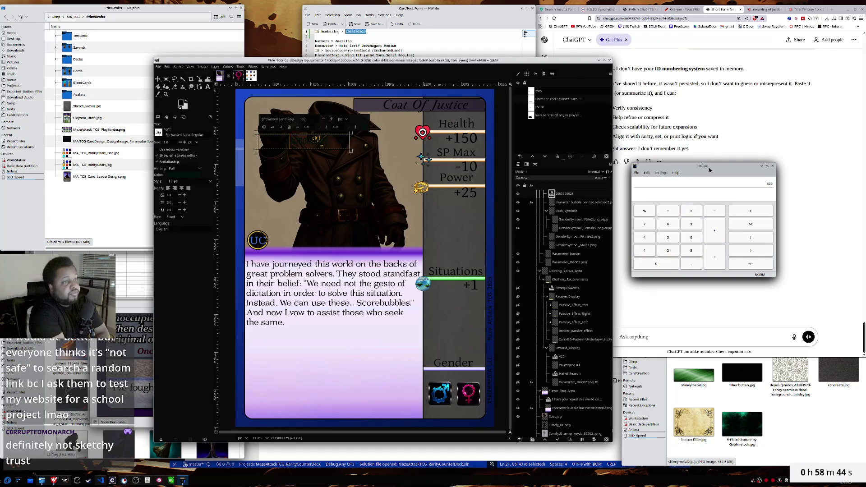
text(+)
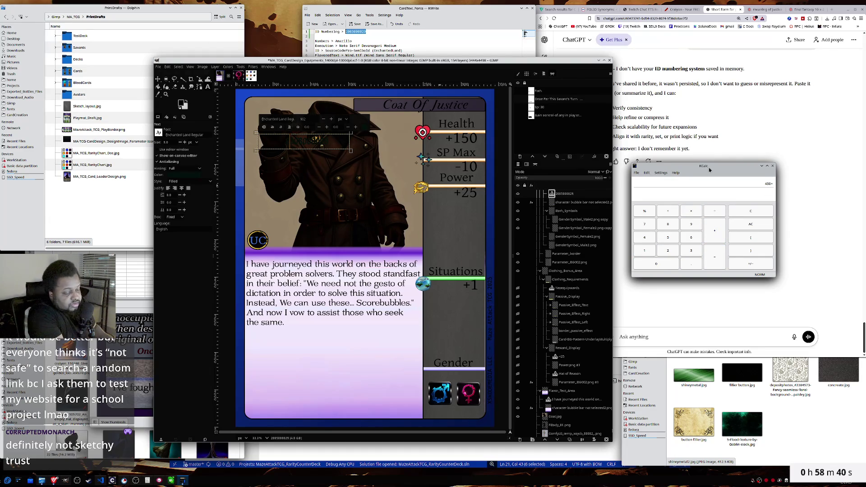
text(1100)
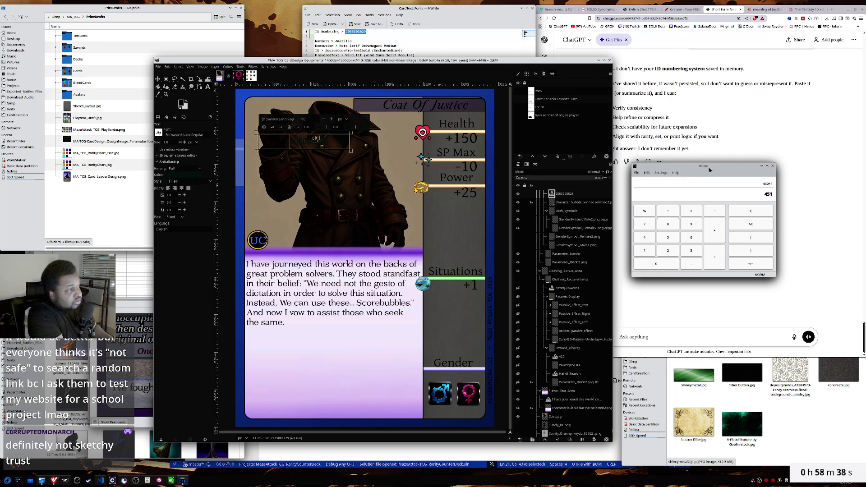
key(Return)
key(Return)
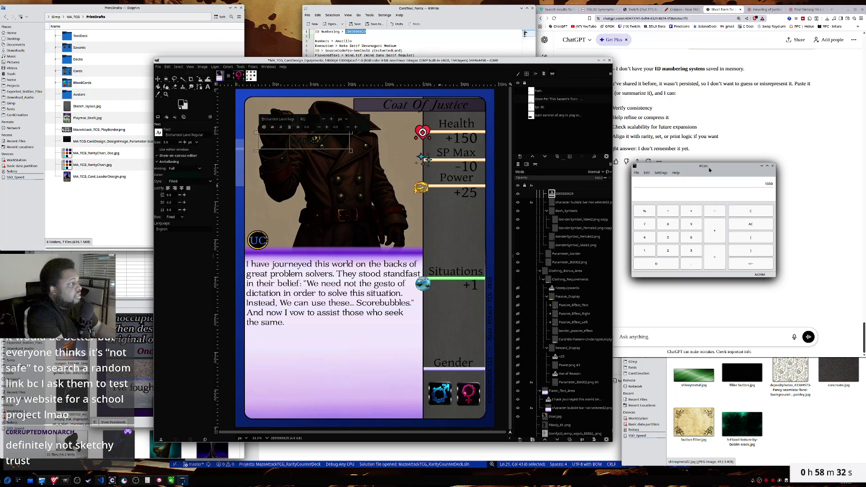
Clear the result and compute 25×3 + 75 = 150
key(Return)
text(25*3)
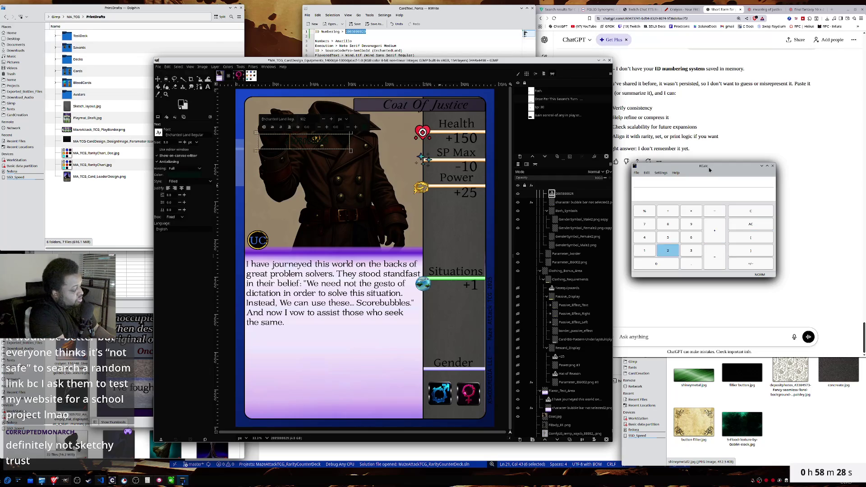
key(Return)
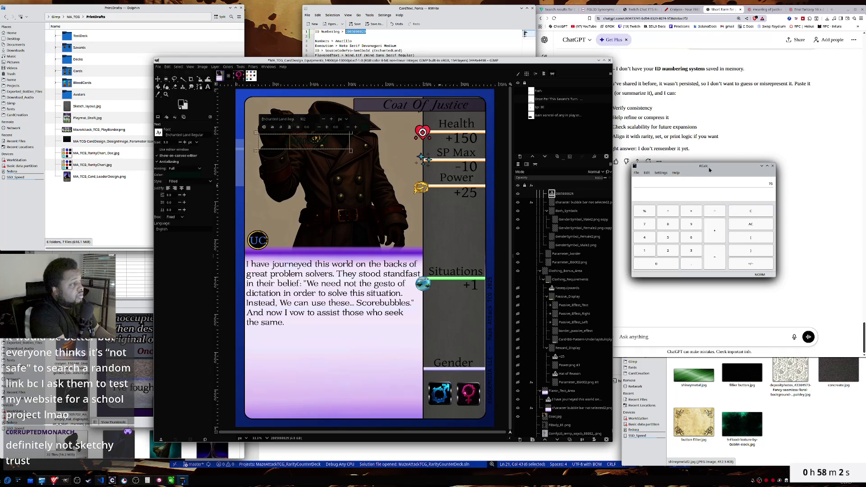
text(75)
key(Return)
text(-)
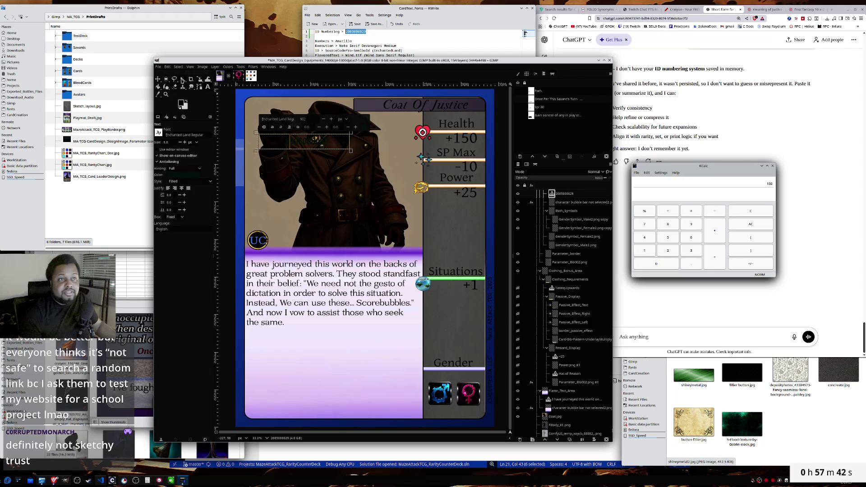
Rotate the ID text layer -90° and move it to the card's left edge
click(199, 80)
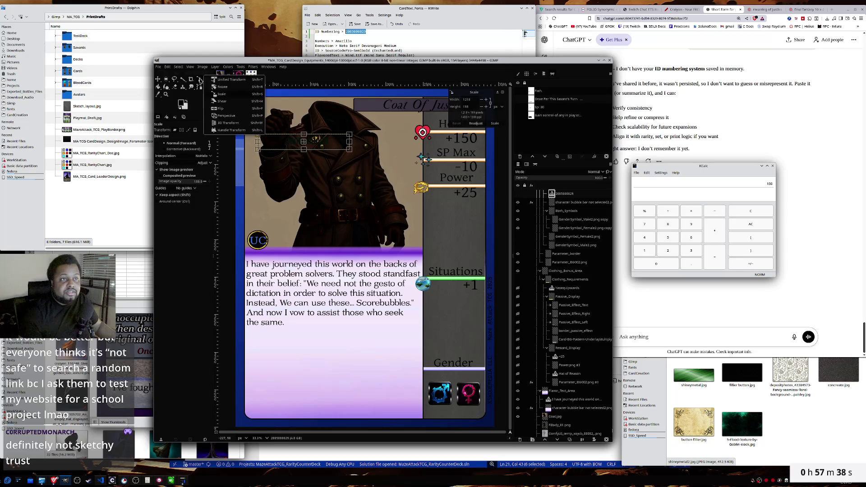
key(shift+r)
click(332, 142)
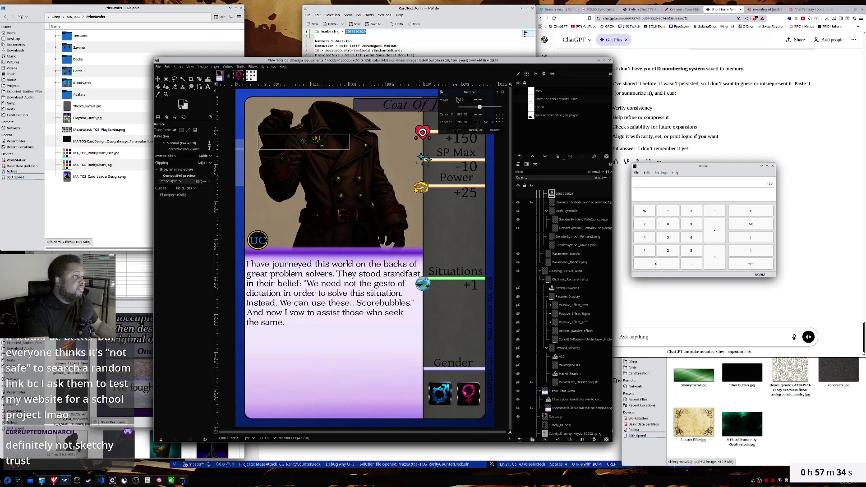
triple_click(471, 99)
text(-)
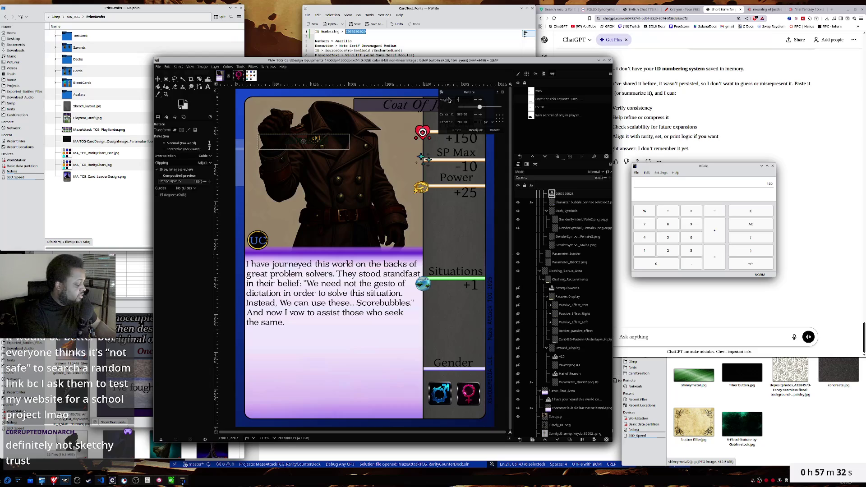
text(90)
click(494, 131)
key(m)
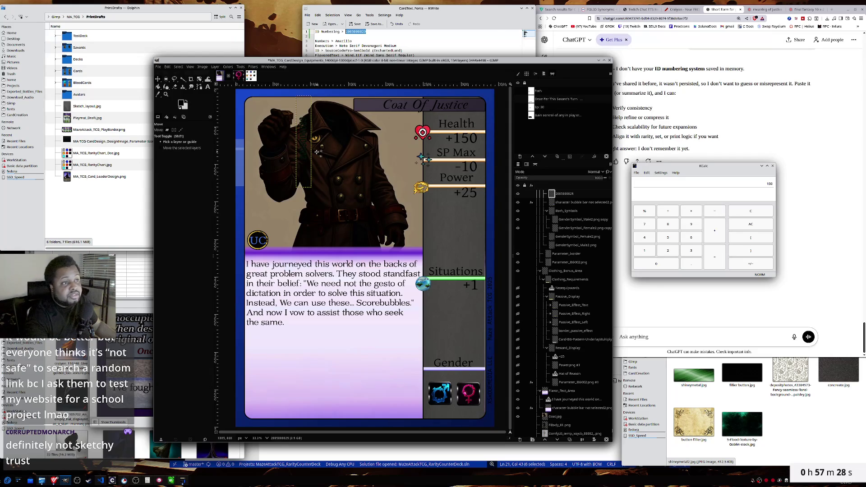
mouse_move(299, 155)
mouse_down()
mouse_move(274, 174)
mouse_move(235, 181)
mouse_up()
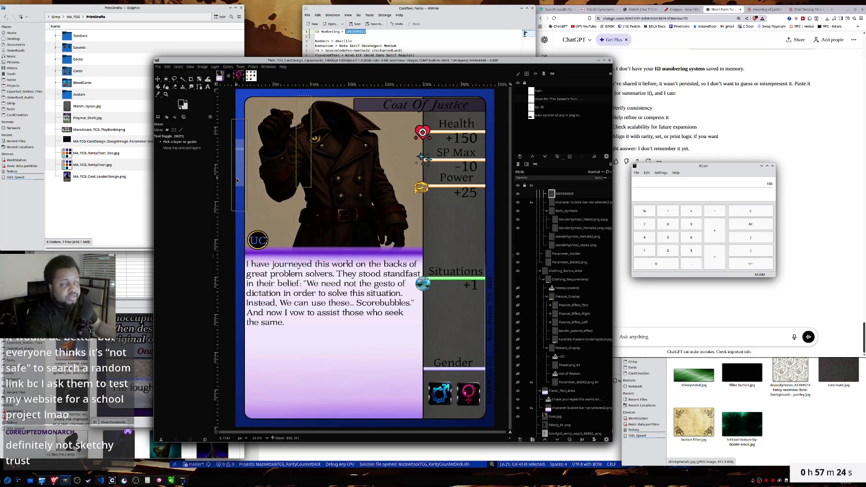
scroll(551, 374, up, 5)
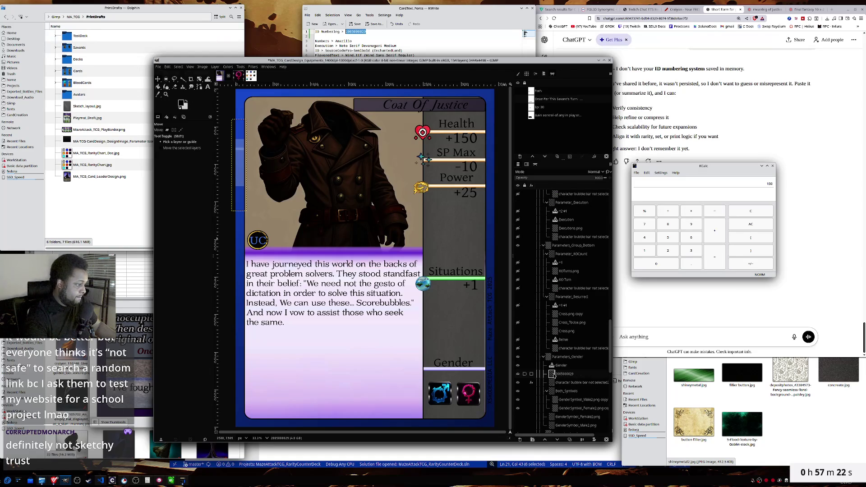
mouse_move(562, 375)
mouse_down()
mouse_move(559, 212)
mouse_move(559, 248)
mouse_up()
scroll(558, 248, up, 4)
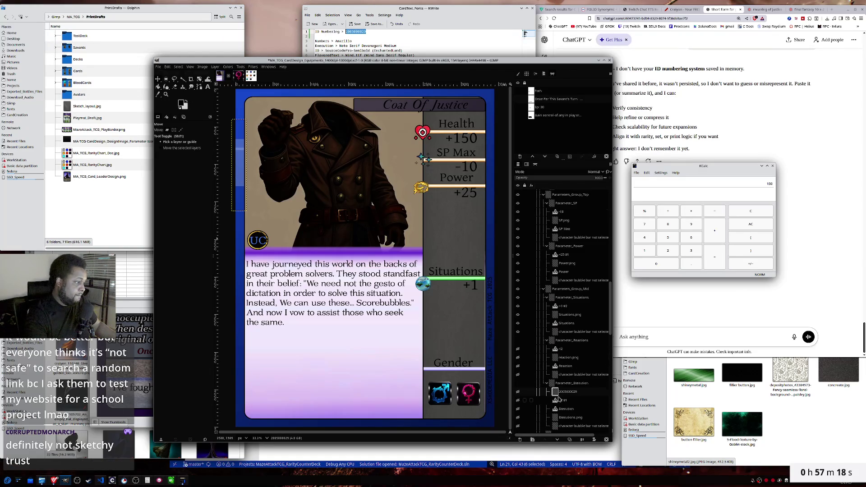
mouse_move(563, 394)
mouse_down()
mouse_move(557, 199)
mouse_move(547, 203)
mouse_up()
scroll(575, 295, up, 6)
drag(560, 419, 547, 225)
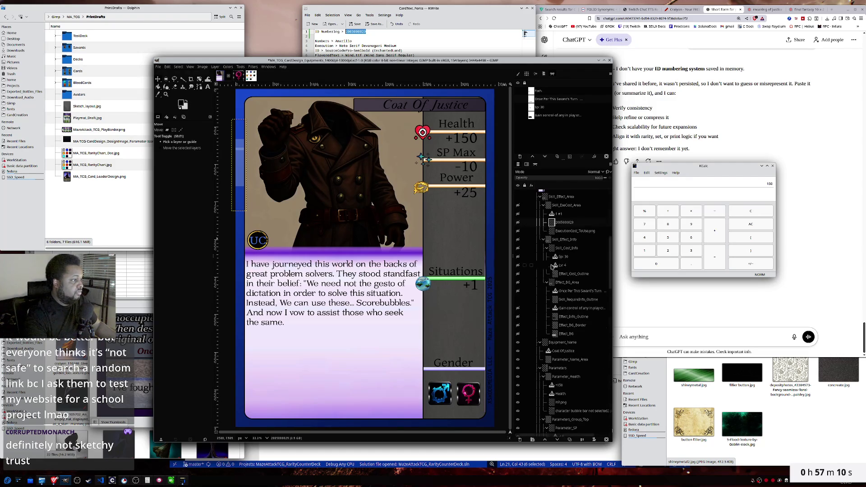
scroll(558, 343, up, 6)
drag(559, 369, 548, 204)
scroll(551, 258, up, 3)
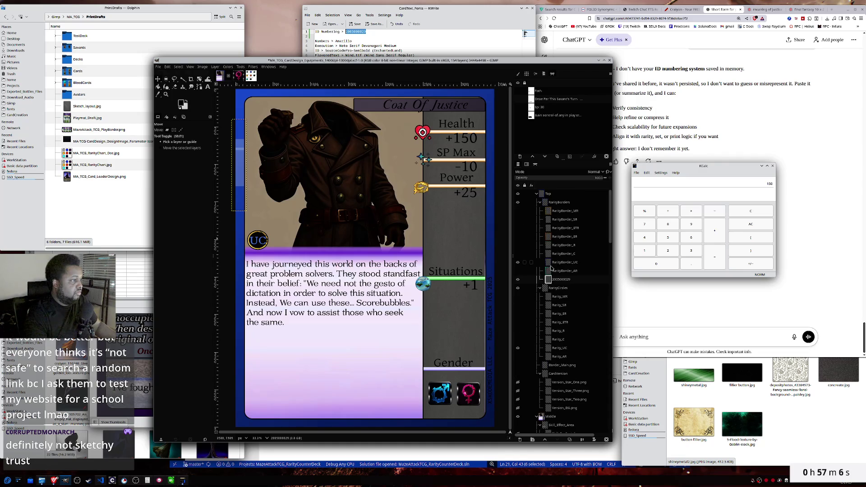
mouse_move(554, 281)
mouse_down()
mouse_move(547, 195)
mouse_move(548, 205)
mouse_up()
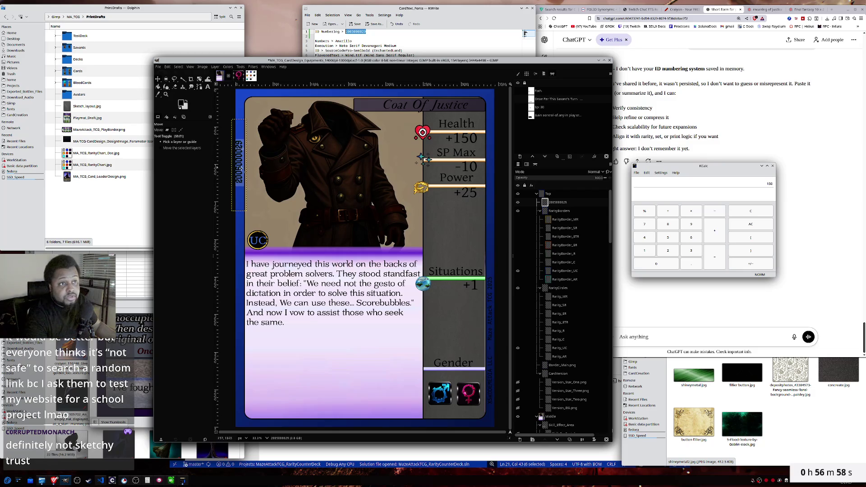
Nudge the vertical ID text slightly and start editing it with the Text tool
drag(235, 169, 238, 172)
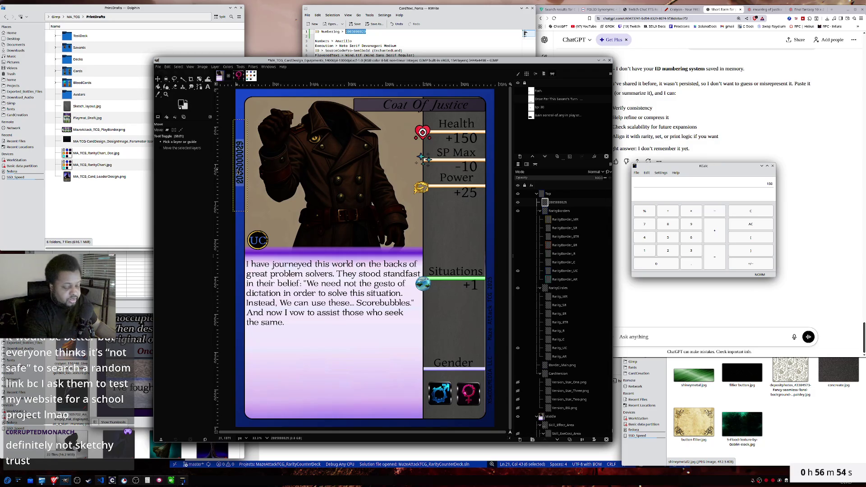
key(t)
click(238, 171)
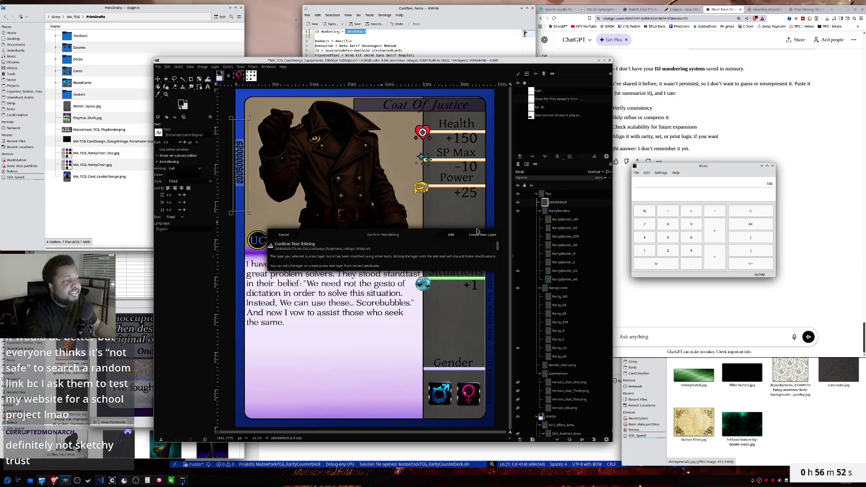
click(451, 234)
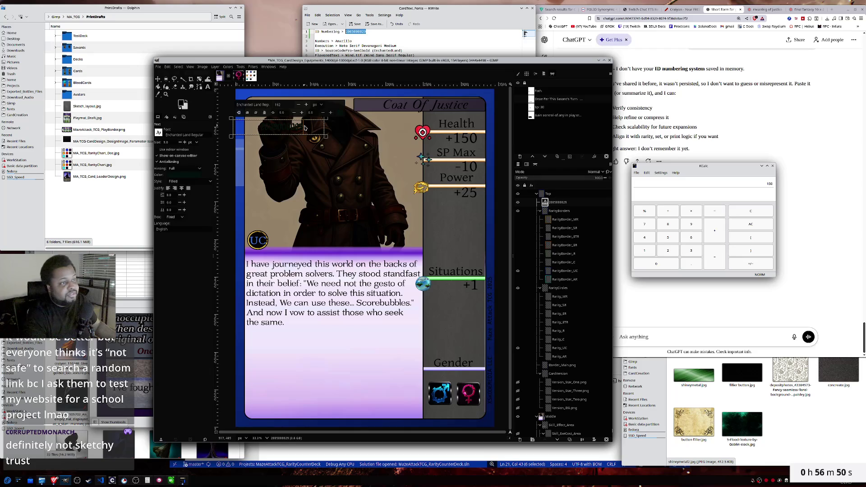
key(BackSpace)
key(BackSpace)
text(01)
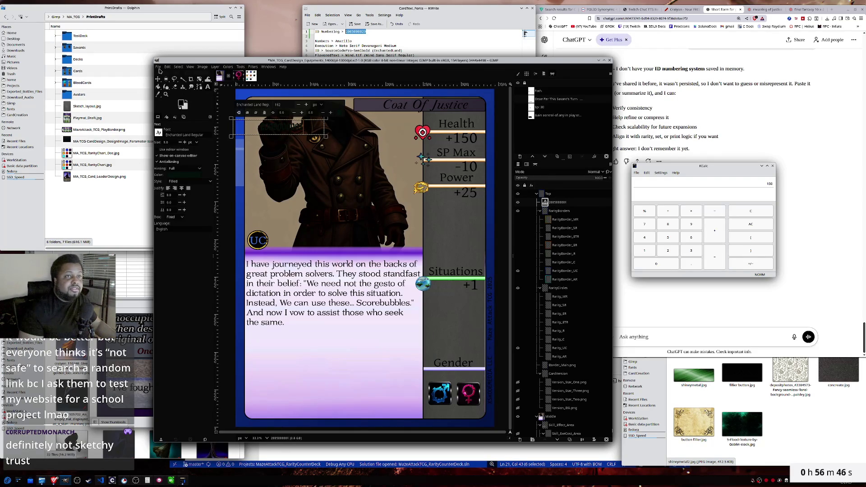
text(R)
key(BackSpace)
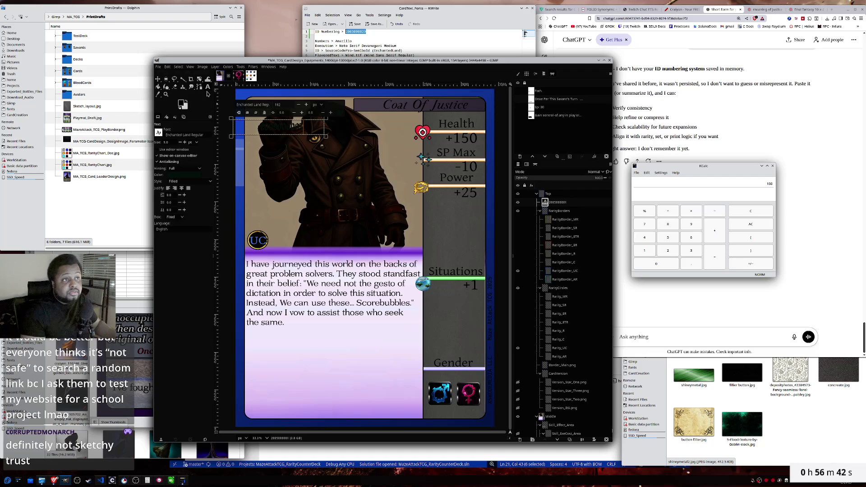
Rotate the ID layer -90° and move it back onto the card's left border
key(shift+r)
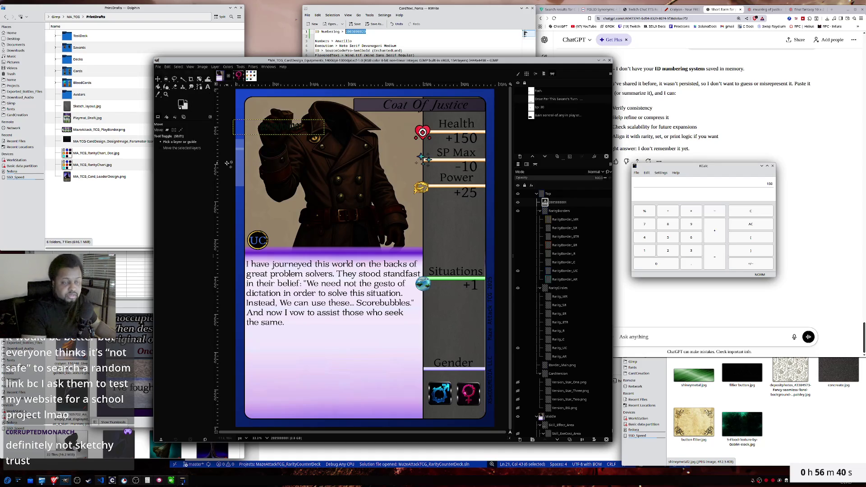
click(288, 131)
double_click(457, 98)
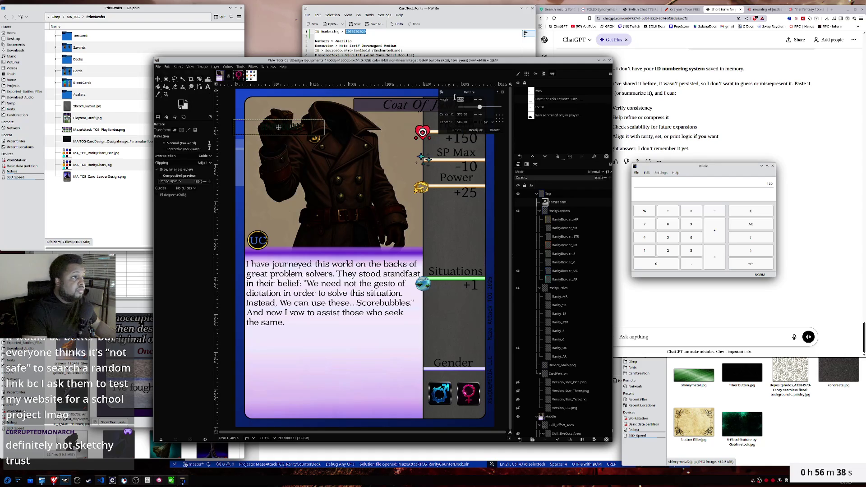
text(-9)
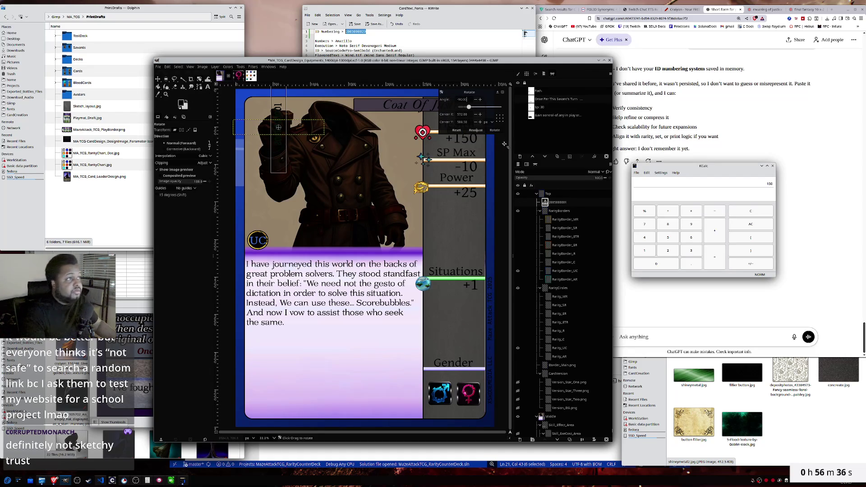
click(494, 130)
key(m)
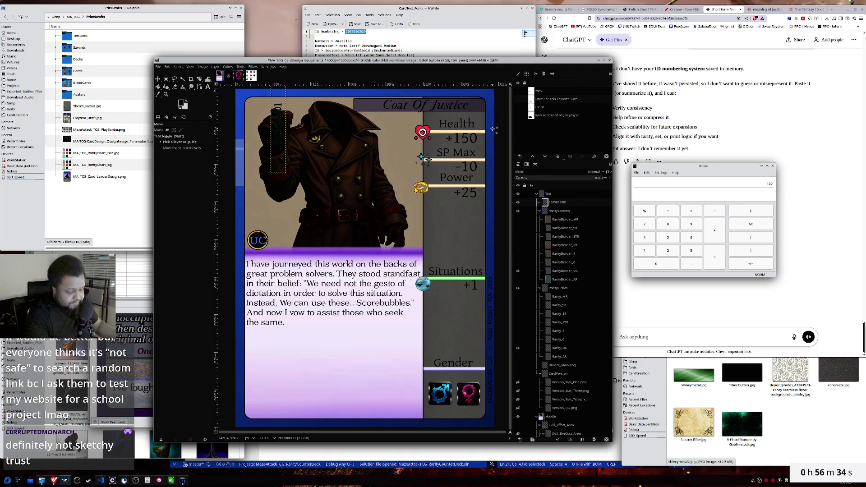
mouse_move(275, 136)
mouse_down()
mouse_move(239, 153)
mouse_move(238, 176)
mouse_up()
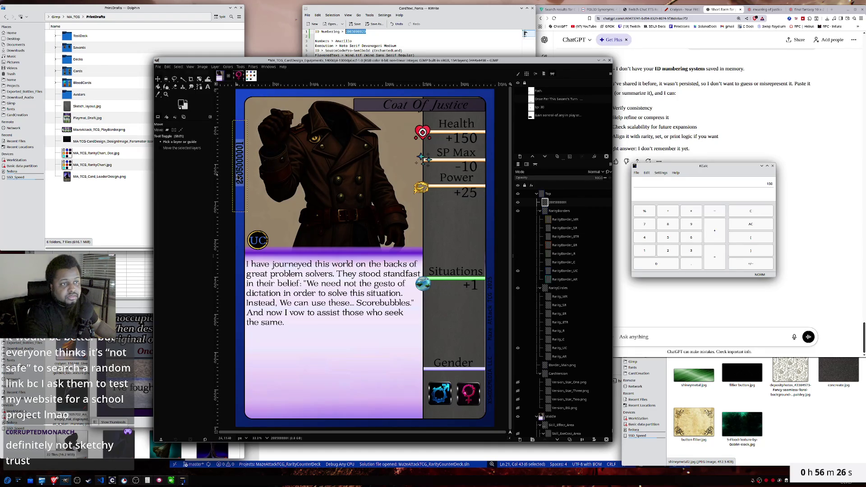
Save the card design and bring up the Export Image dialog
click(159, 66)
click(165, 114)
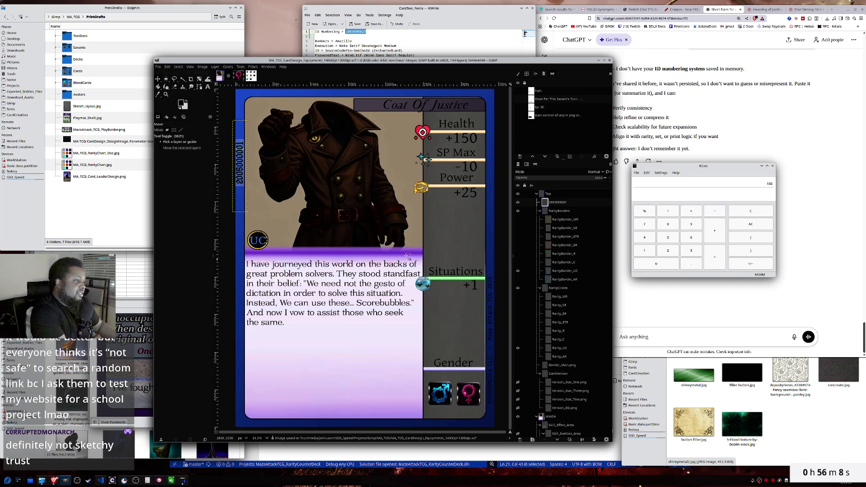
click(158, 67)
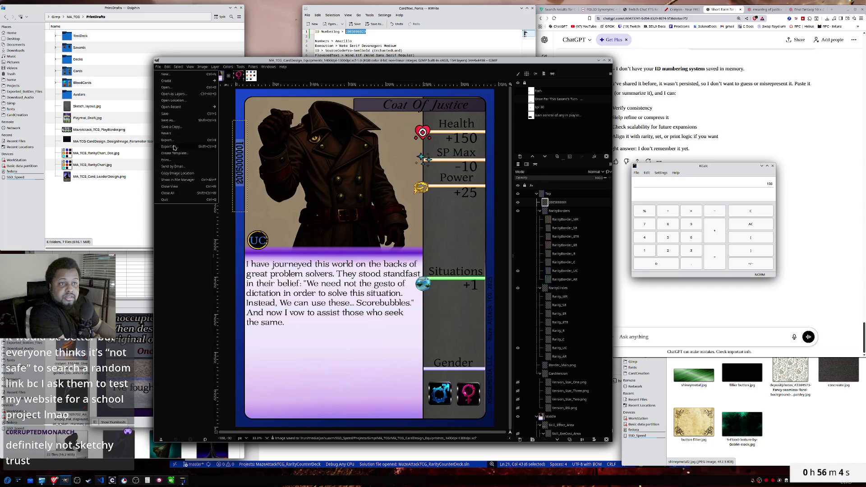
click(174, 147)
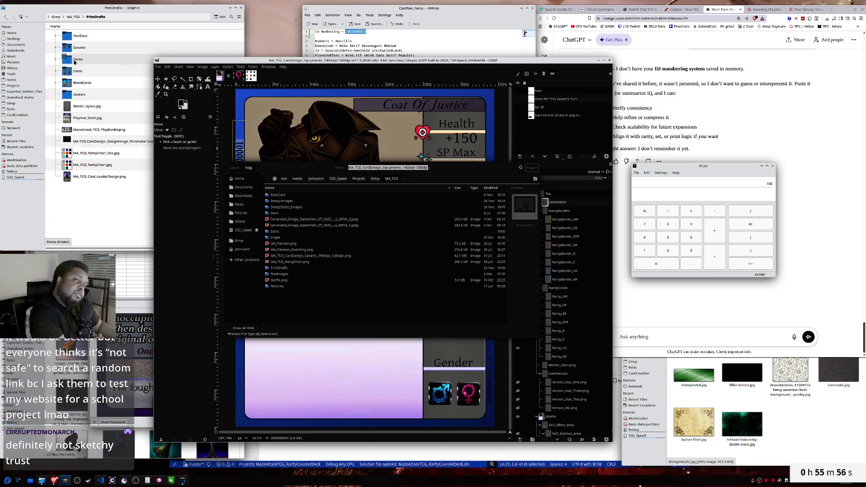
Browse Dolphin to Decks > QwejaNystic_Dk1 and check a card PNG's file name
double_click(75, 62)
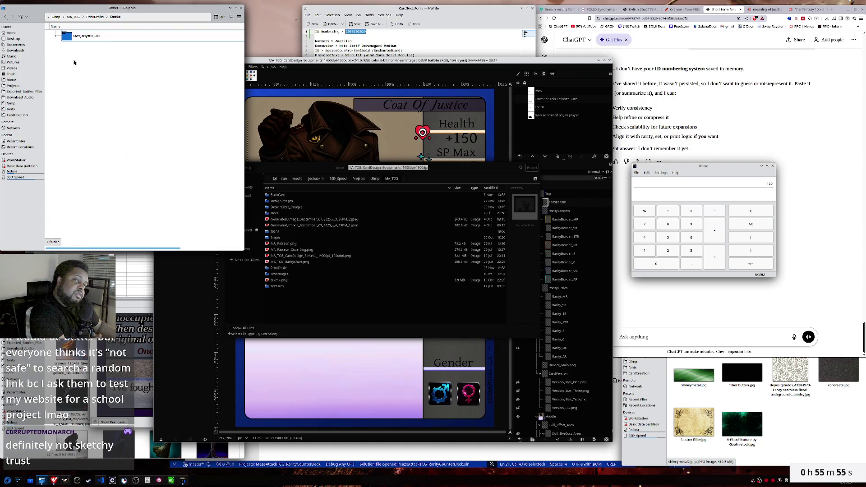
click(76, 37)
double_click(76, 38)
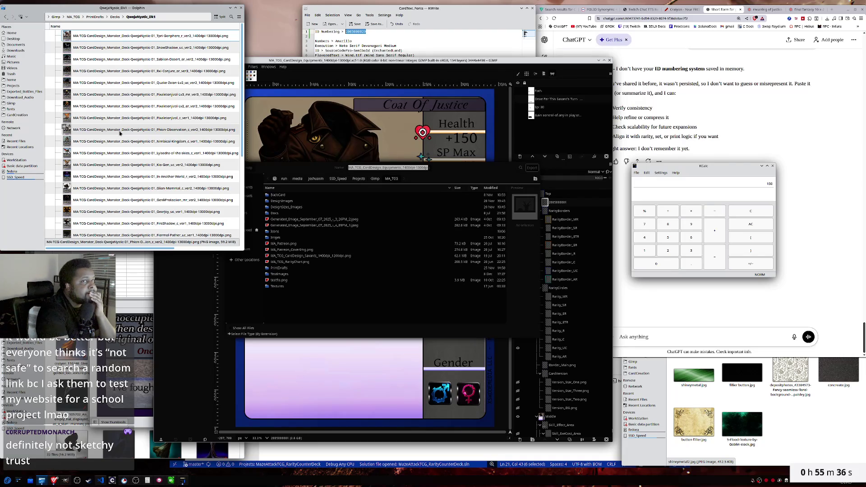
click(125, 151)
drag(124, 152, 423, 282)
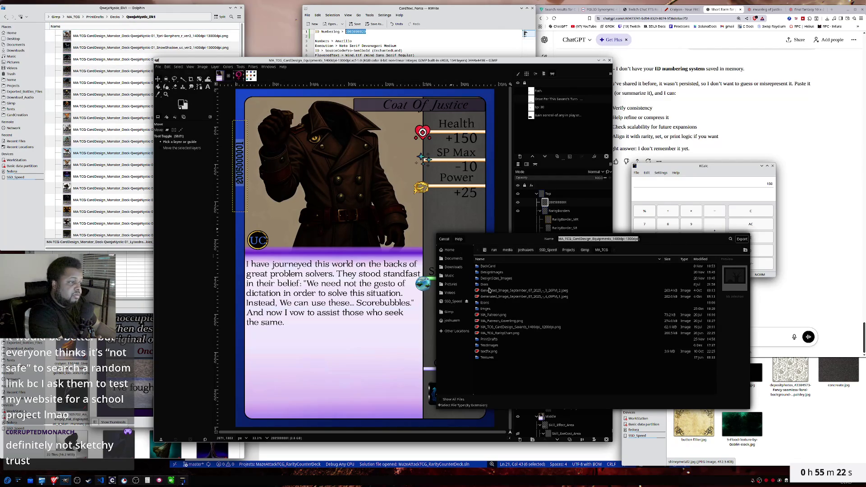
Set the export location to Gimp > MA_TCG > Docs
click(447, 312)
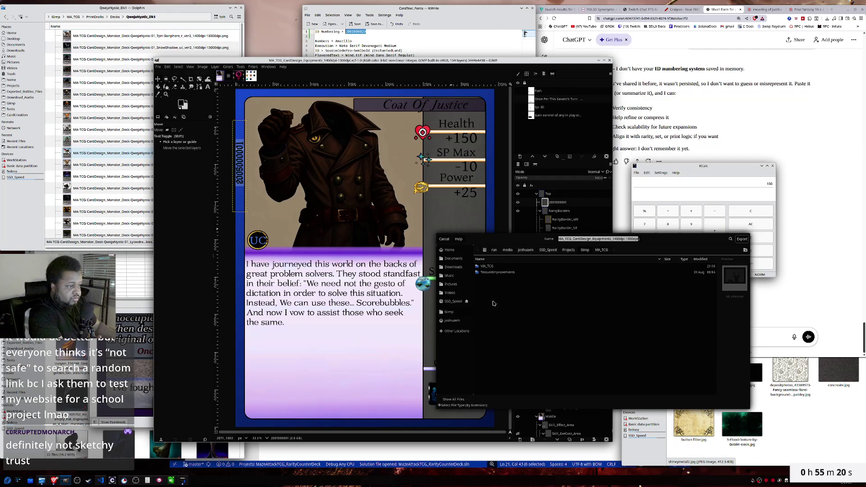
double_click(500, 267)
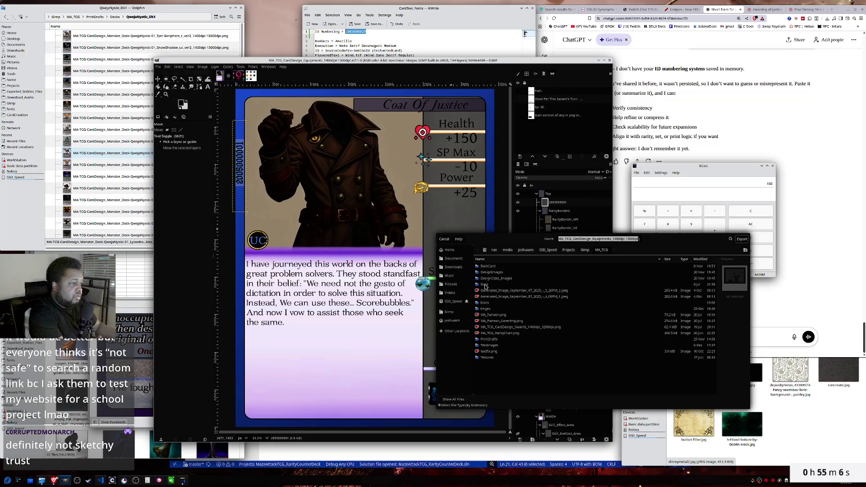
double_click(484, 284)
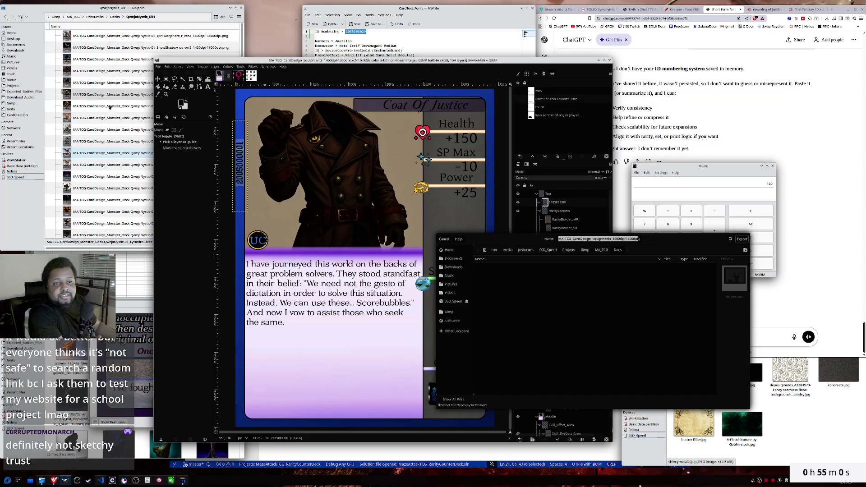
In Dolphin, browse to MA_TCG > Docs and select Namings.txt
click(29, 454)
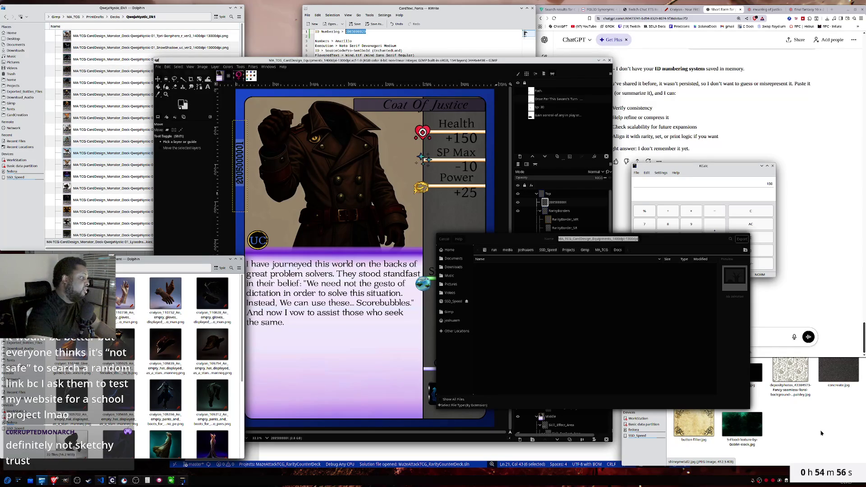
click(636, 424)
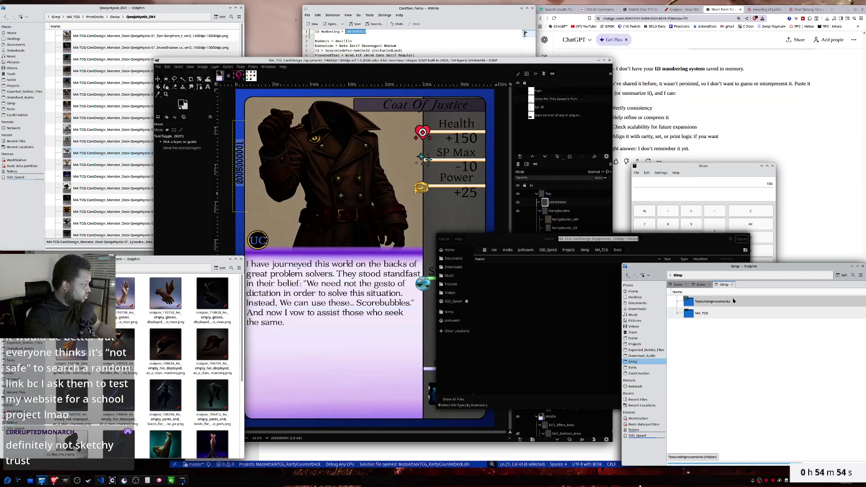
double_click(704, 313)
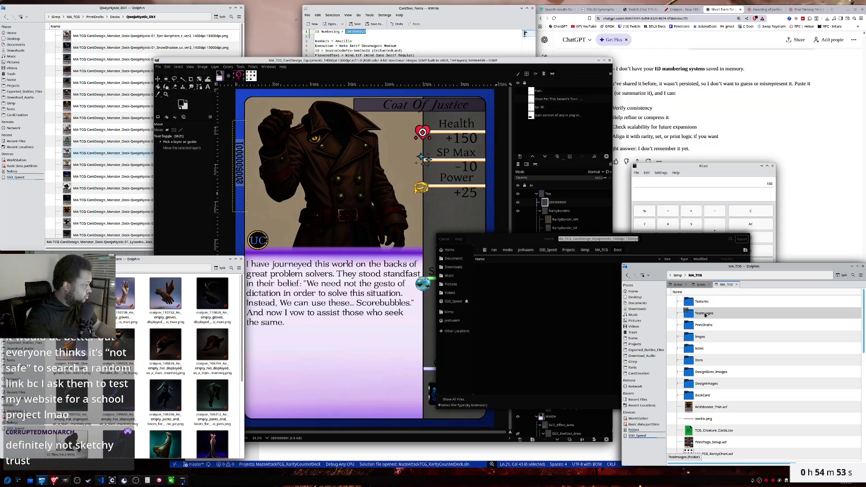
double_click(699, 360)
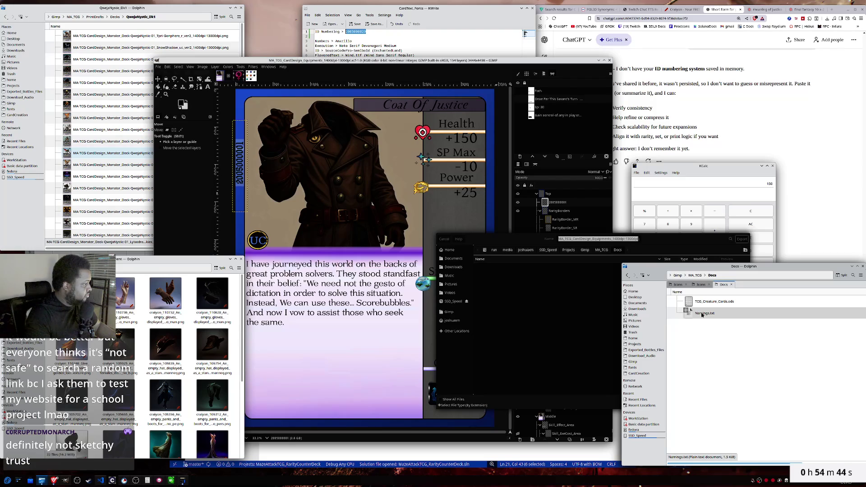
drag(702, 314, 703, 315)
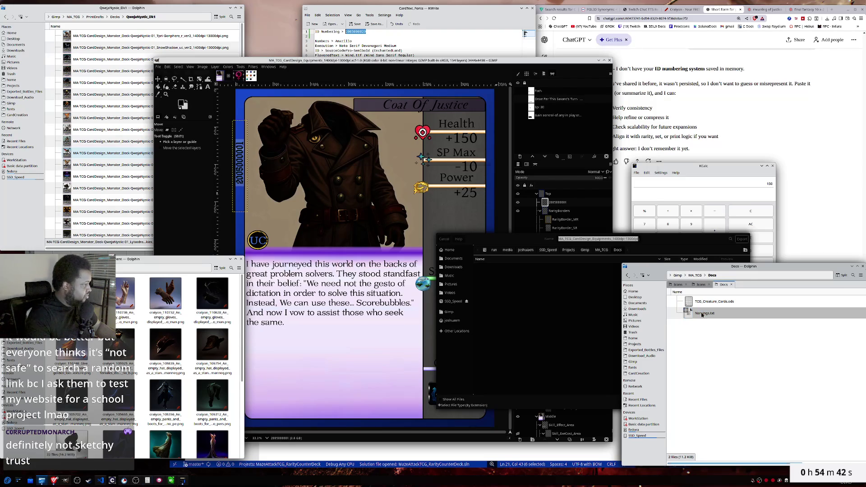
Open Namings.txt in KWrite and scroll to the CreationID notes
double_click(702, 315)
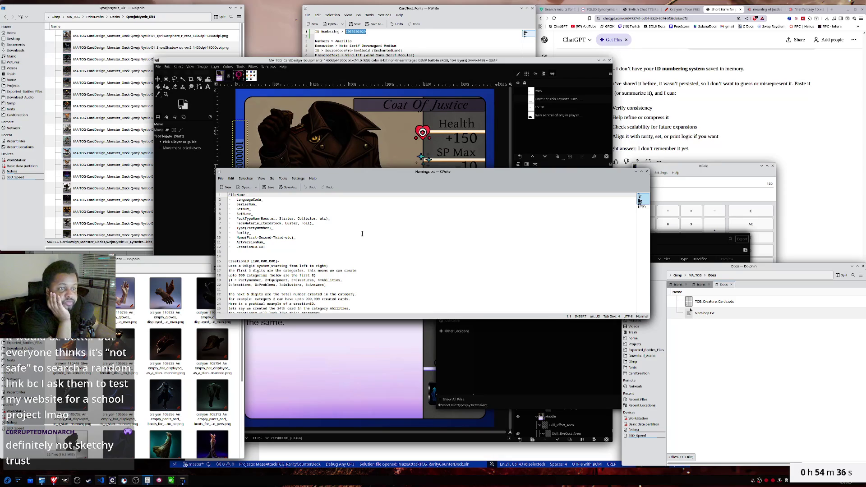
scroll(366, 234, down, 2)
scroll(359, 234, down, 1)
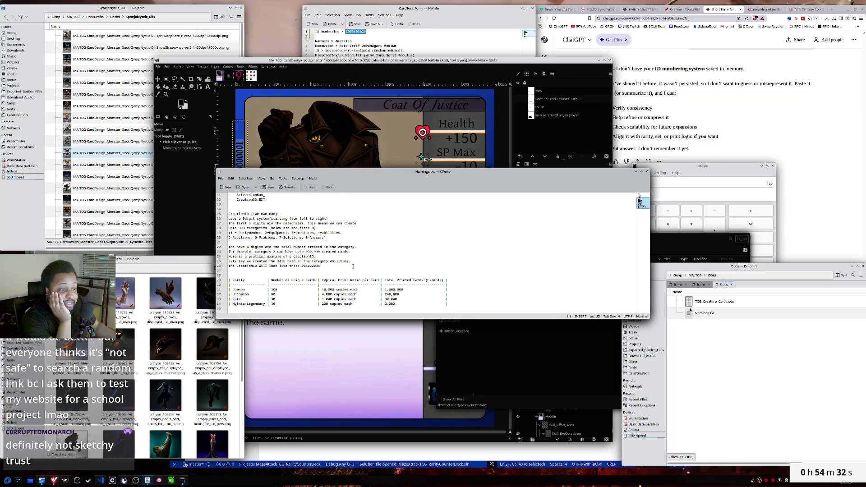
scroll(342, 261, up, 3)
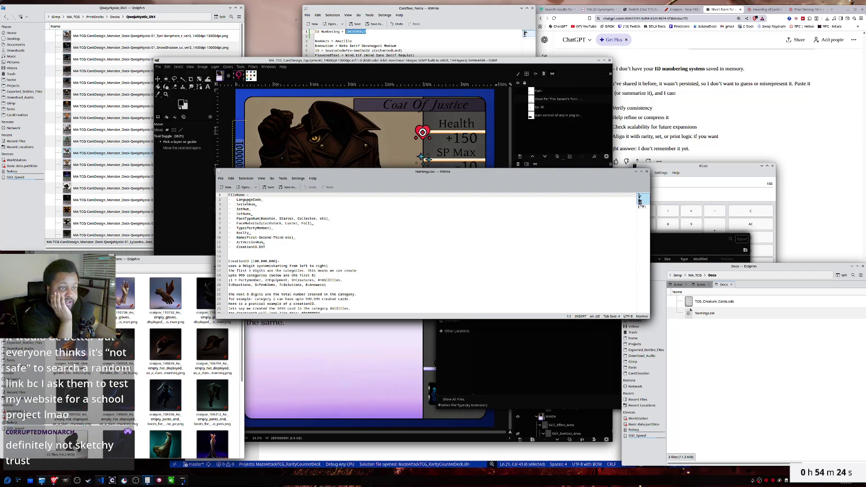
Step through the CreationID component lines and move the Namings window down-left to uncover the card
click(266, 199)
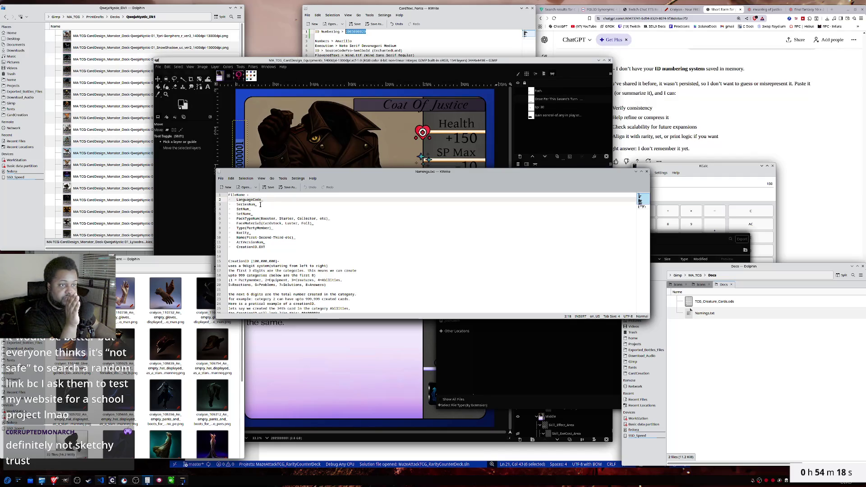
click(260, 205)
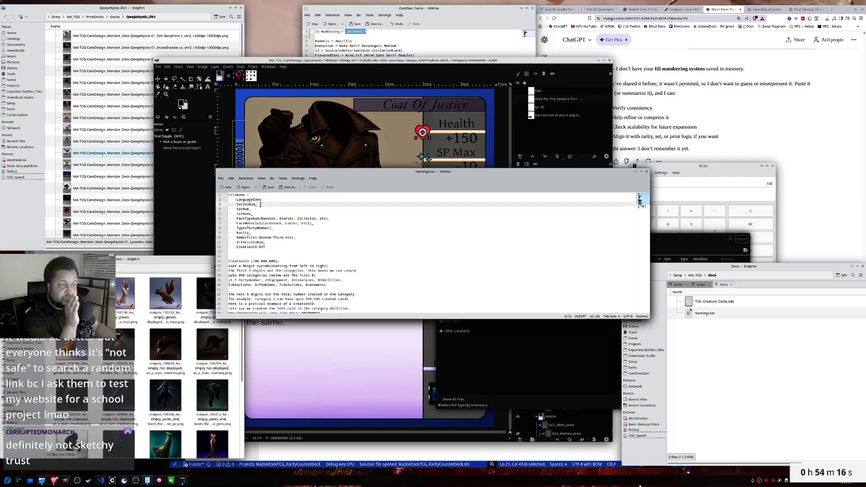
click(259, 209)
click(258, 214)
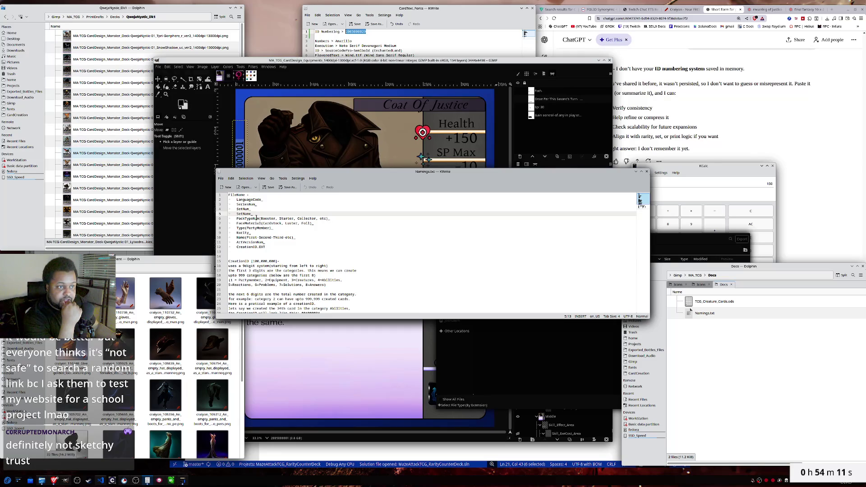
click(259, 219)
text(Num)
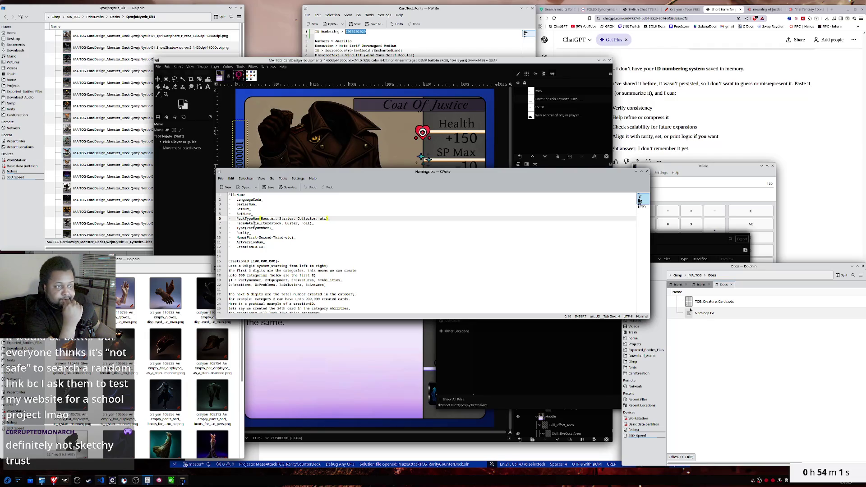
click(263, 242)
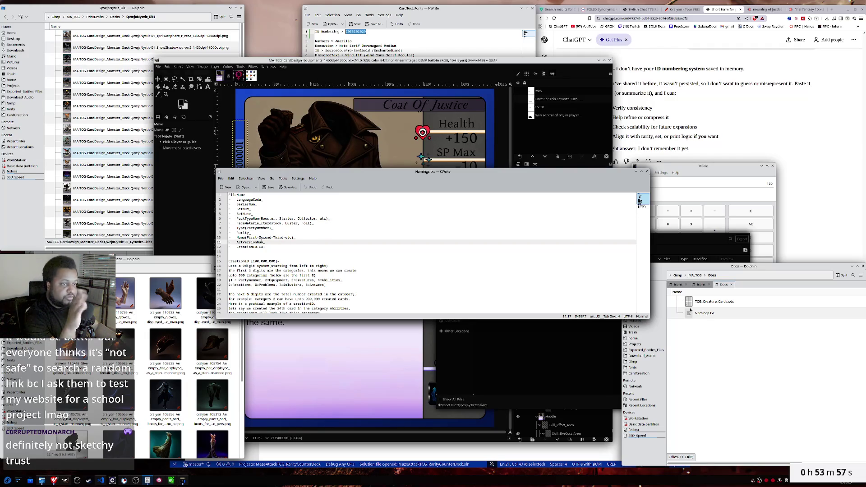
scroll(264, 242, down, 3)
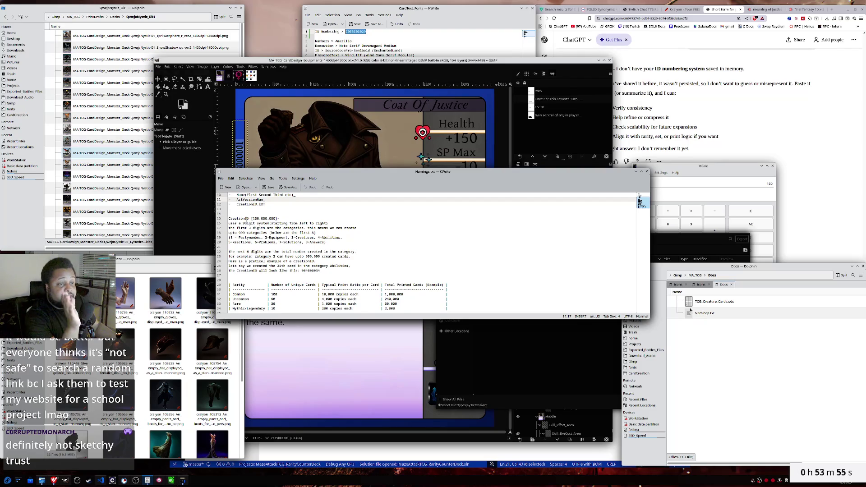
drag(288, 176, 264, 246)
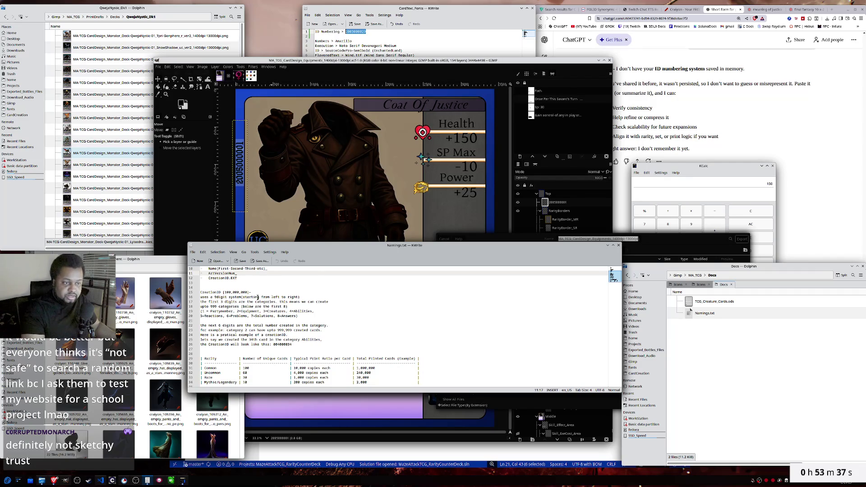
click(218, 298)
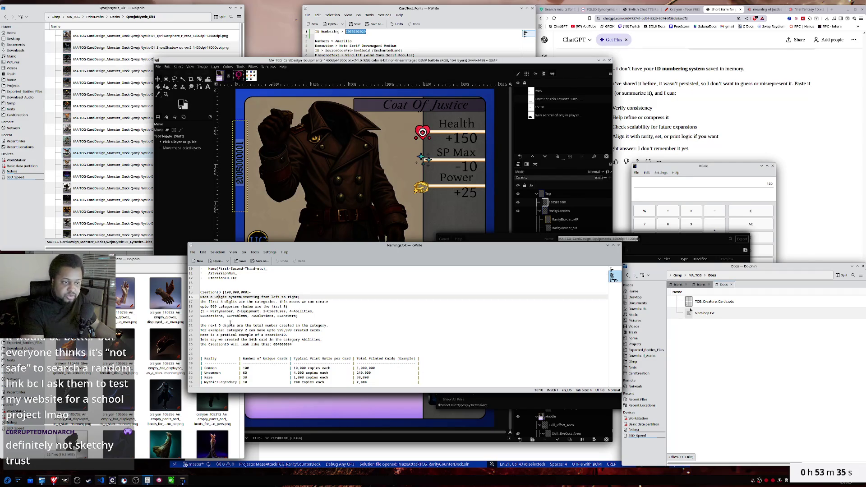
Change the CreationID line to 10digit with the range [1,000,000,000]
text(9)
text(10)
click(220, 292)
click(227, 292)
text(,0)
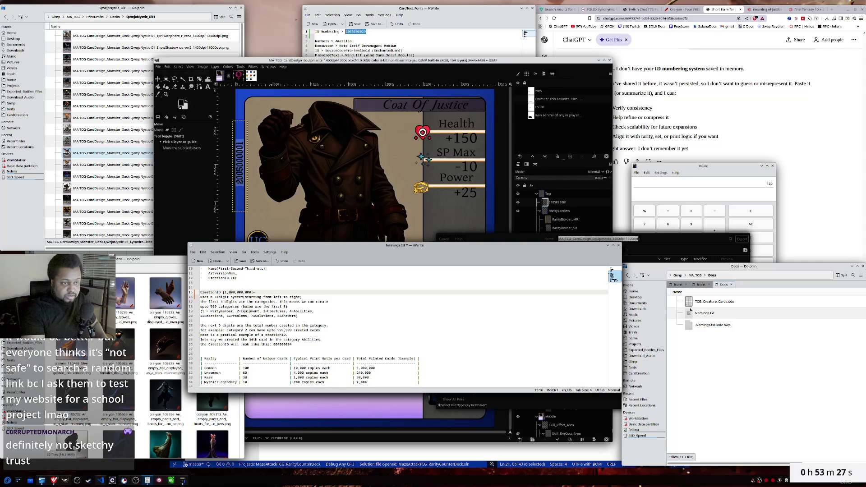
key(End)
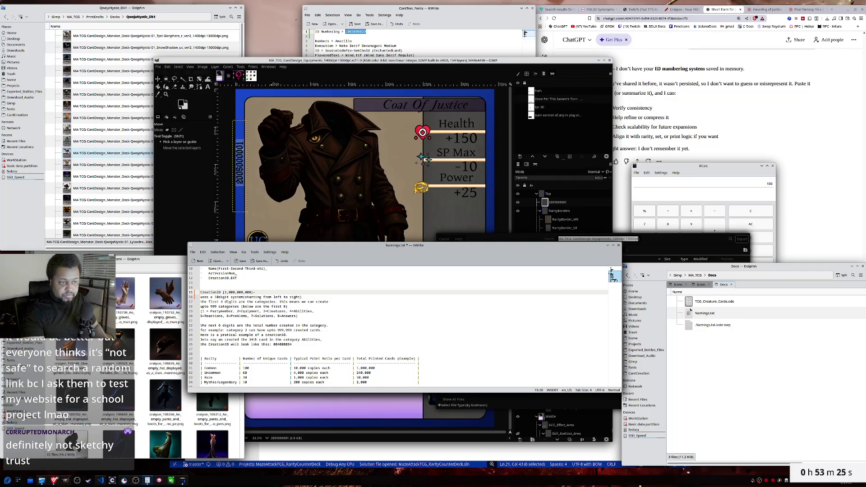
key(Down)
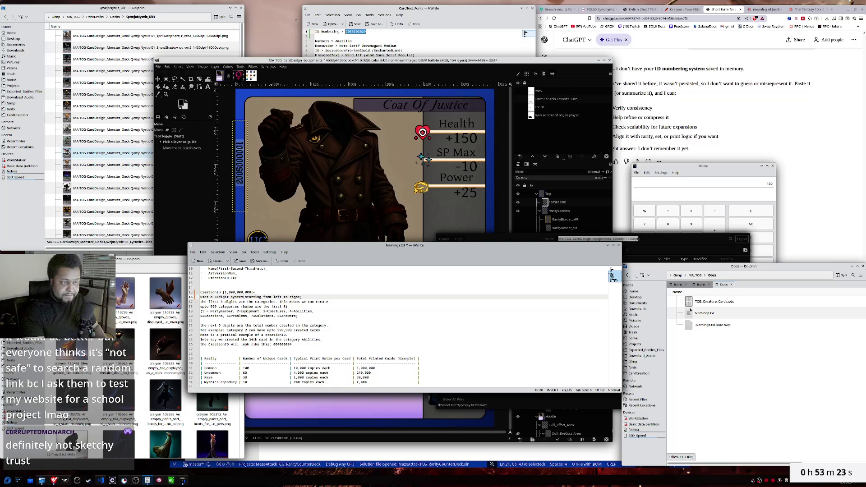
Reword the categories note so the first digit is the card's total, then next digits follow
key(Down)
key(ctrl+Left)
key(ctrl+Left)
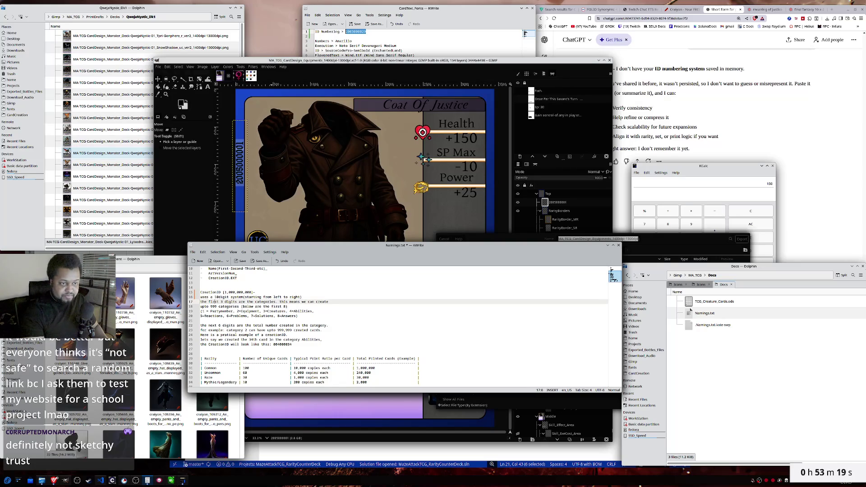
text(t)
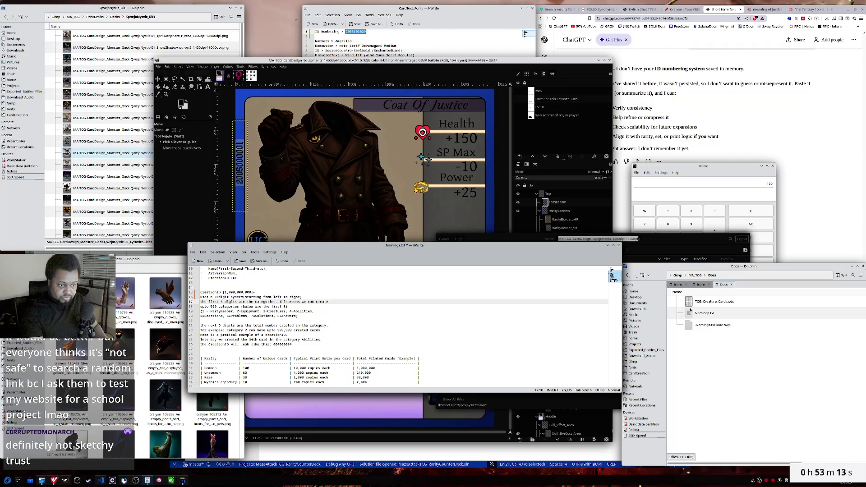
text( dig)
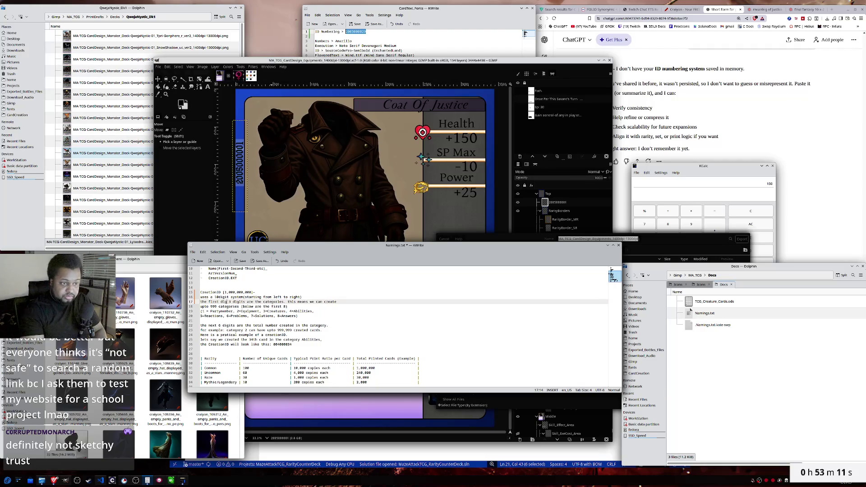
text(it is the total )
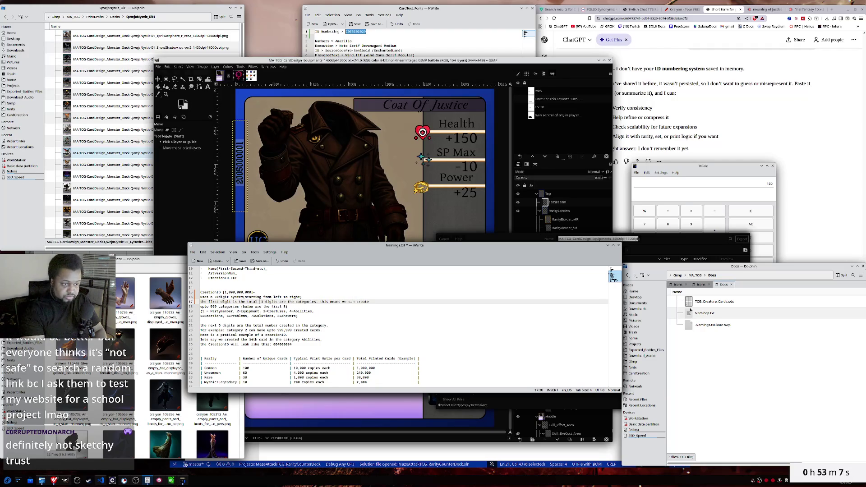
text(of tha)
text(t card, I)
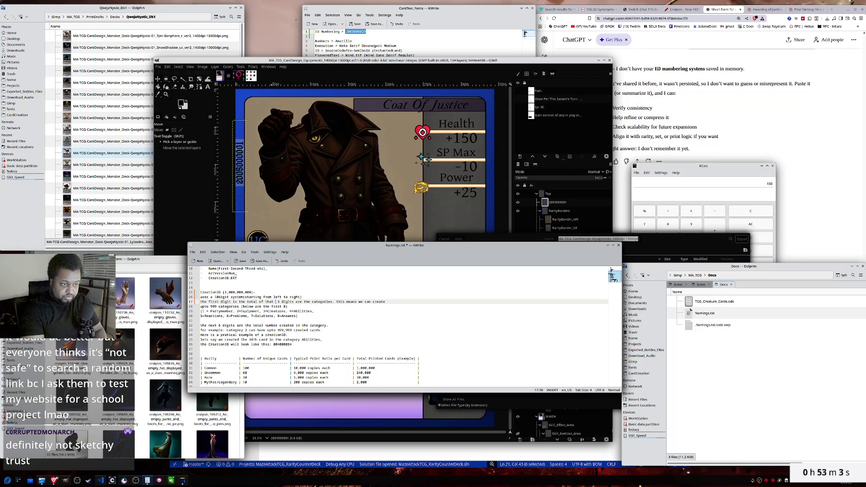
key(BackSpace)
text(then next)
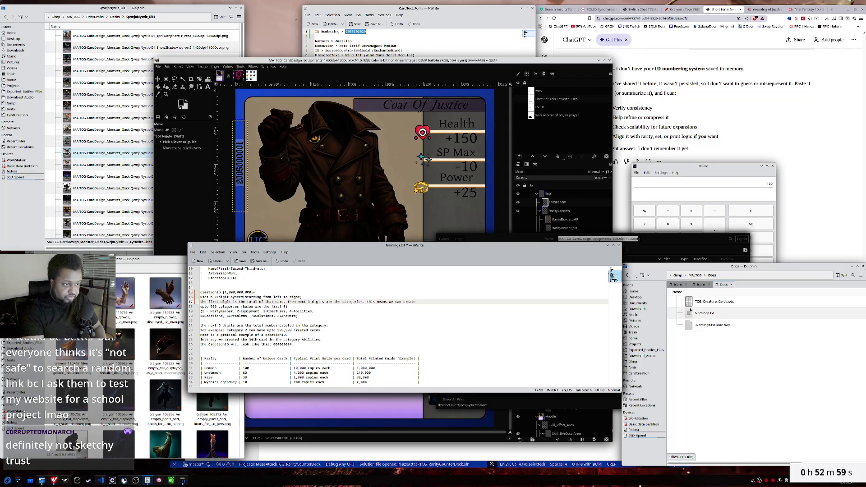
key(ctrl+Left)
key(ctrl+Left)
key(Return)
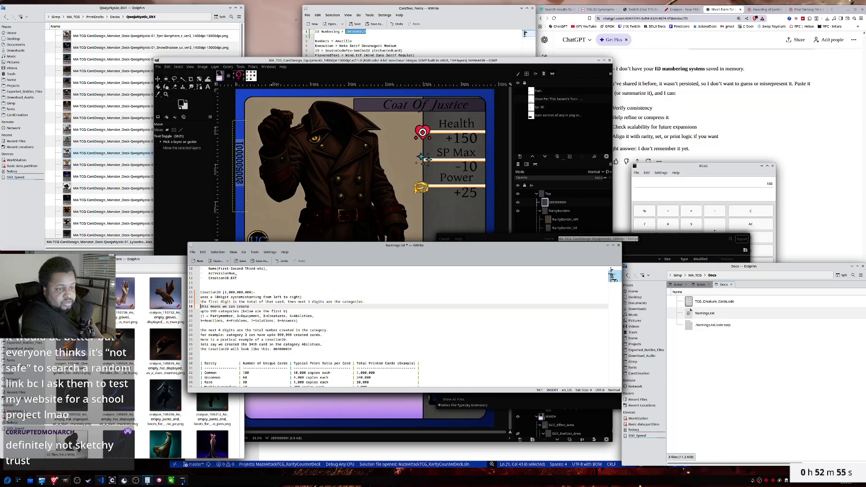
key(End)
key(Delete)
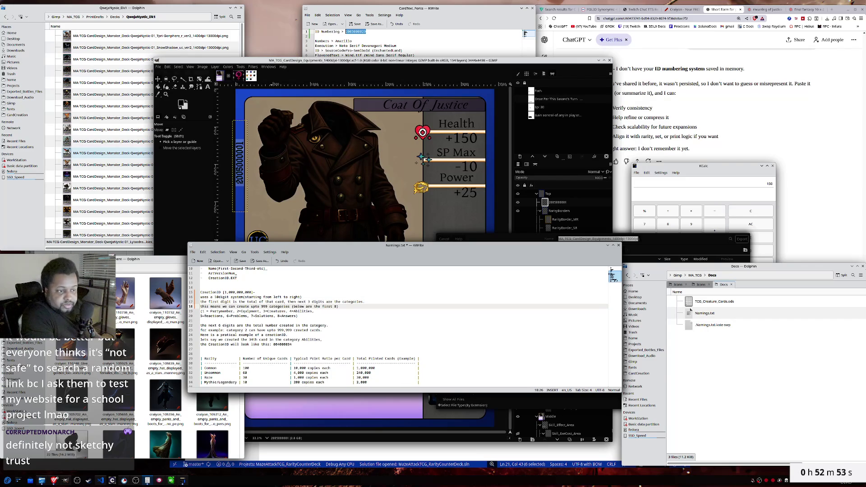
Save Namings.txt and move the notes window to the lower right
key(Down)
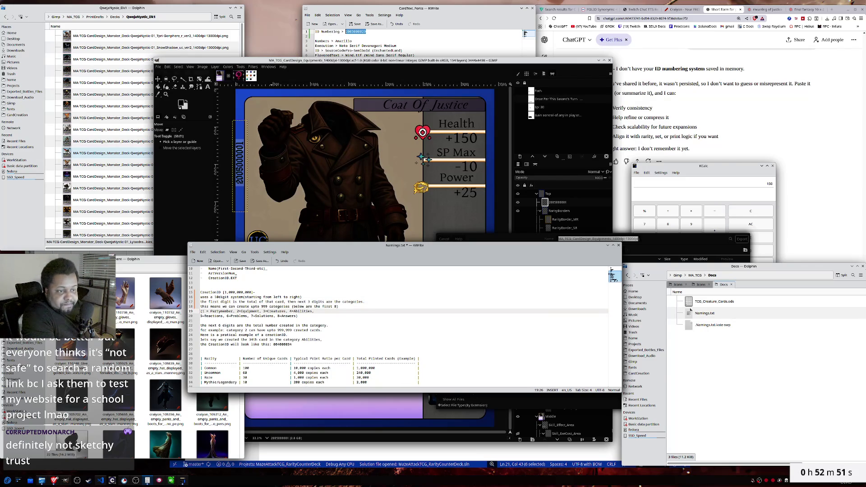
key(Down)
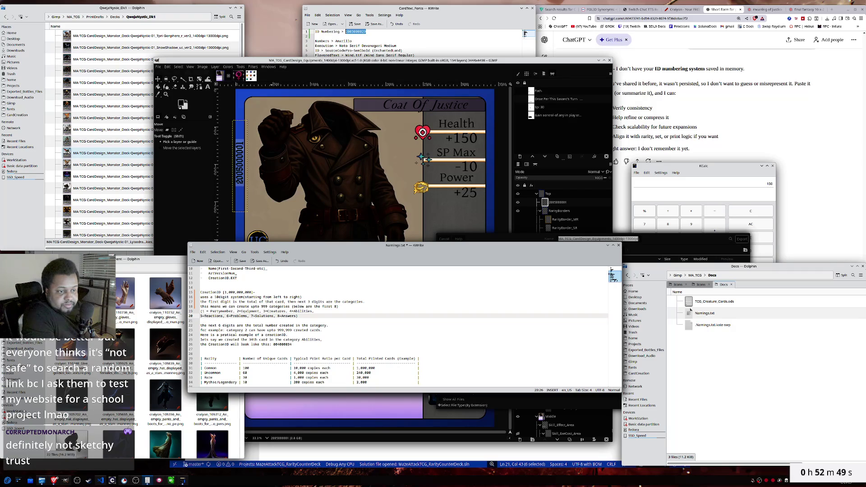
key(Up)
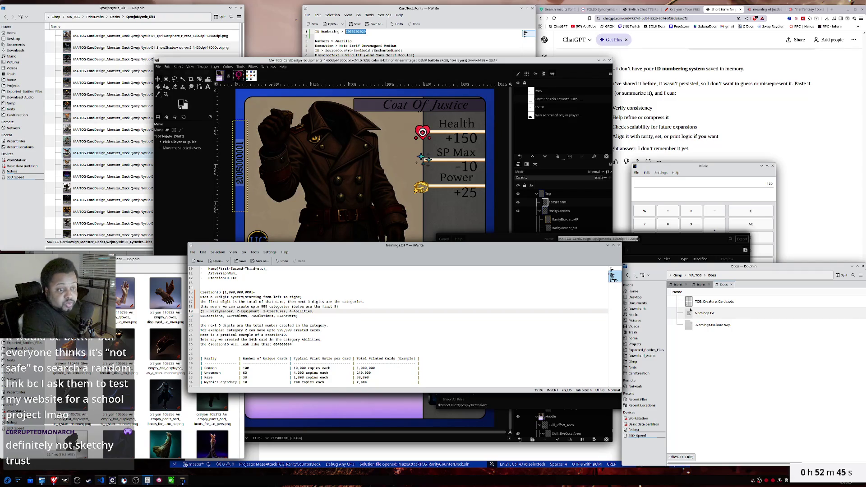
key(ctrl+s)
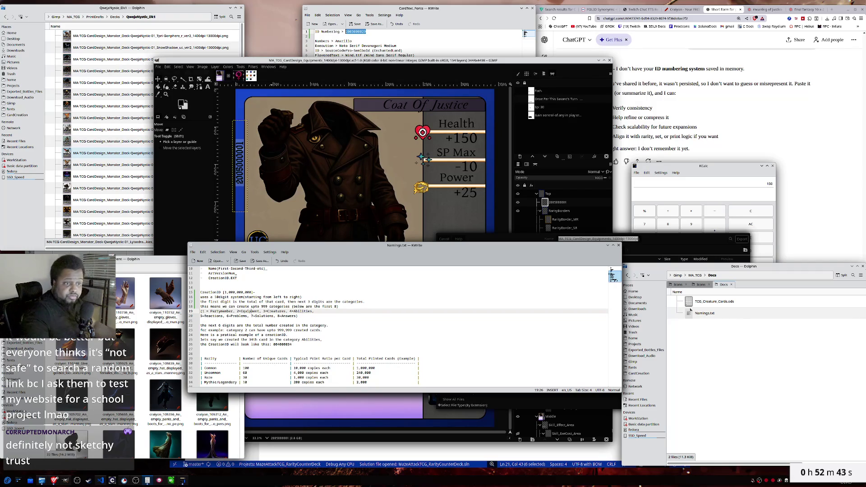
mouse_move(311, 247)
mouse_down()
mouse_move(352, 275)
mouse_move(510, 304)
mouse_move(538, 327)
mouse_up()
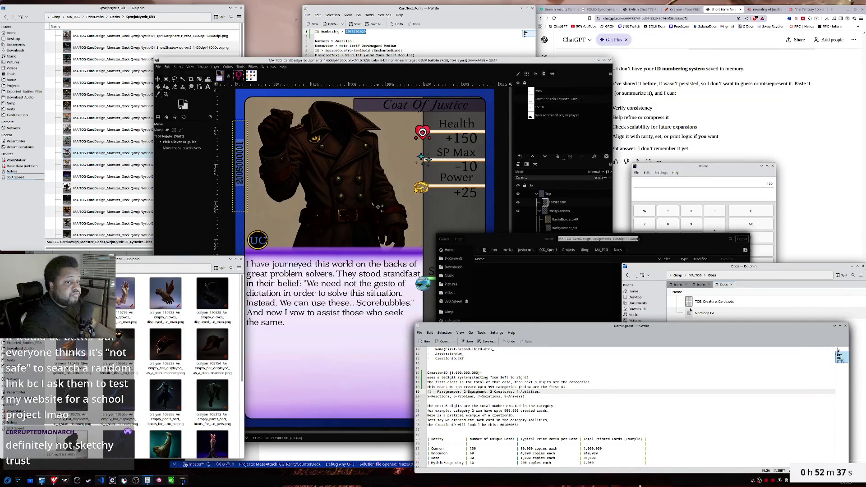
Move the notes aside and start editing the card's vertical ID text layer in GIMP
mouse_move(595, 334)
mouse_down()
mouse_move(230, 330)
mouse_move(234, 370)
mouse_move(230, 347)
mouse_move(180, 319)
mouse_up()
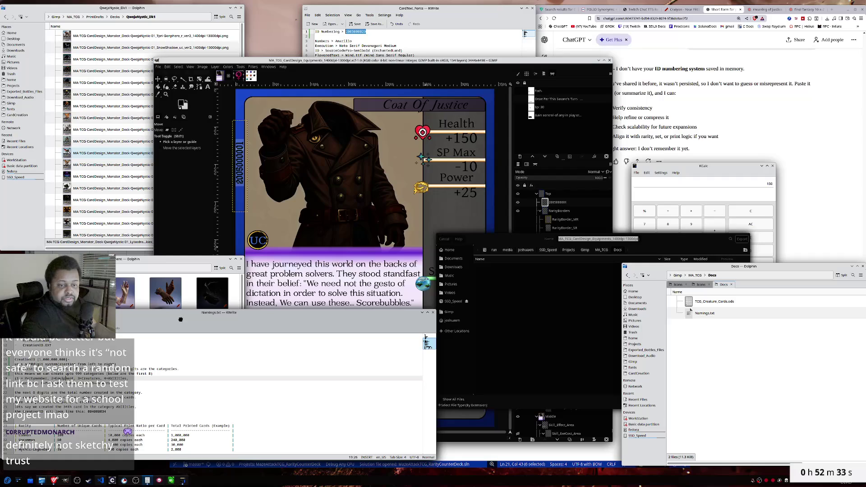
click(205, 88)
click(239, 164)
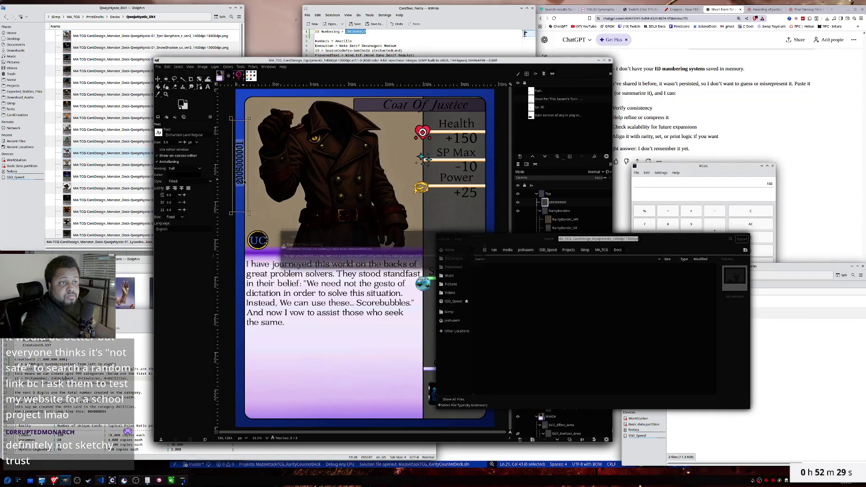
click(445, 237)
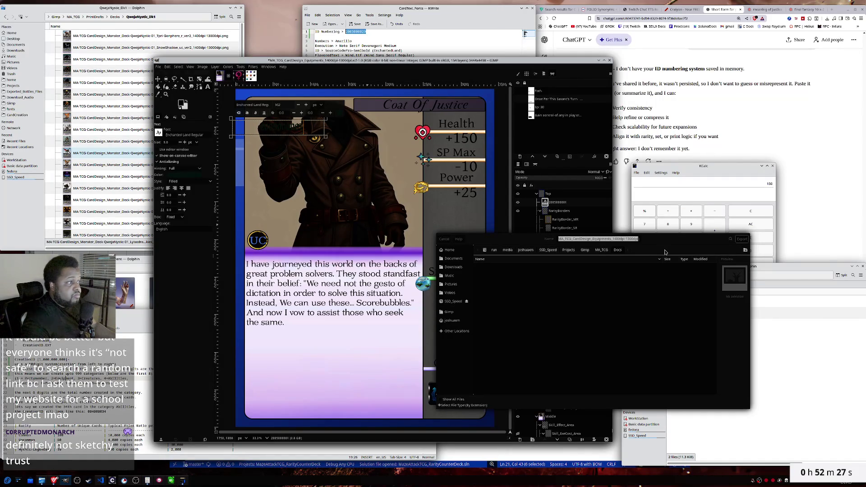
click(446, 240)
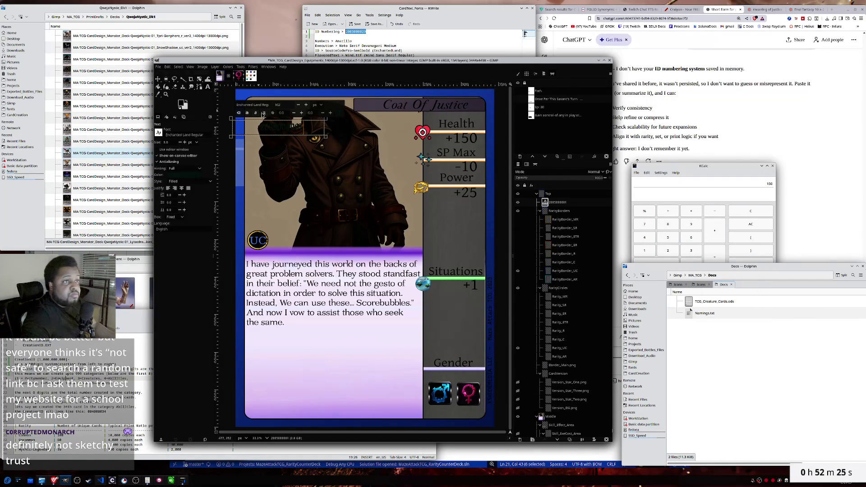
key(shift+Left)
key(shift+Left)
key(shift+Left)
text(0)
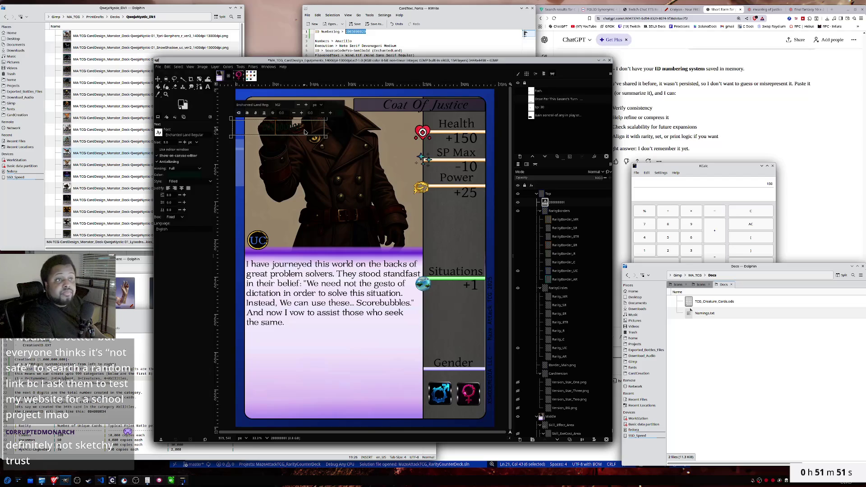
text(200)
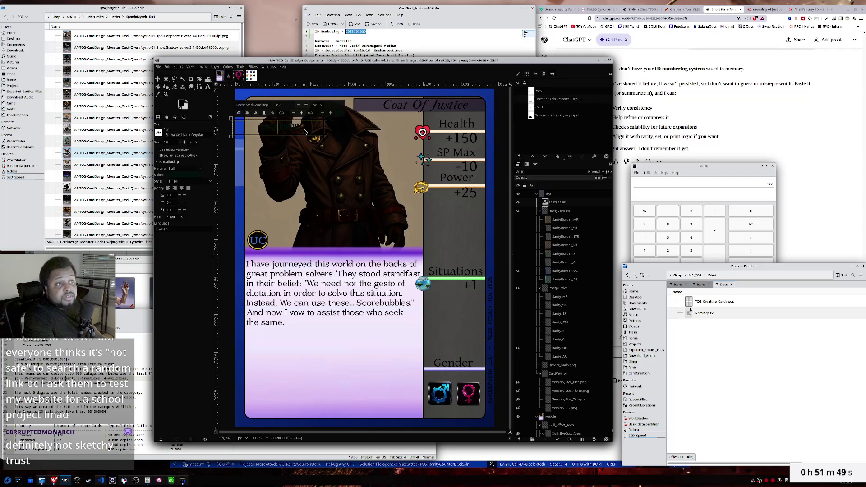
key(BackSpace)
text(3)
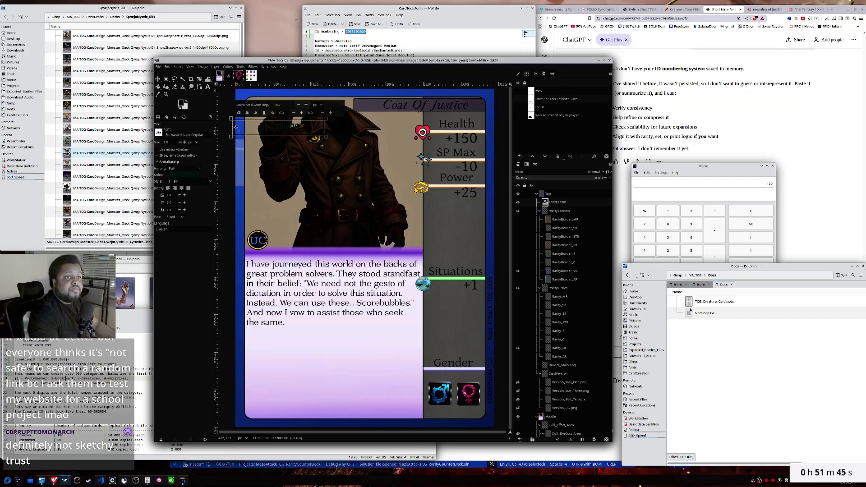
click(158, 66)
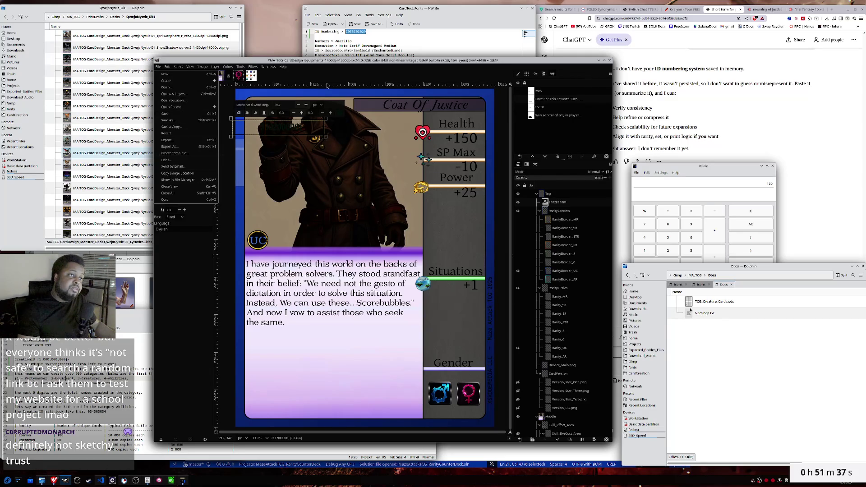
Rotate the ID text layer by -90 degrees and move it onto the card's left blue border
click(386, 62)
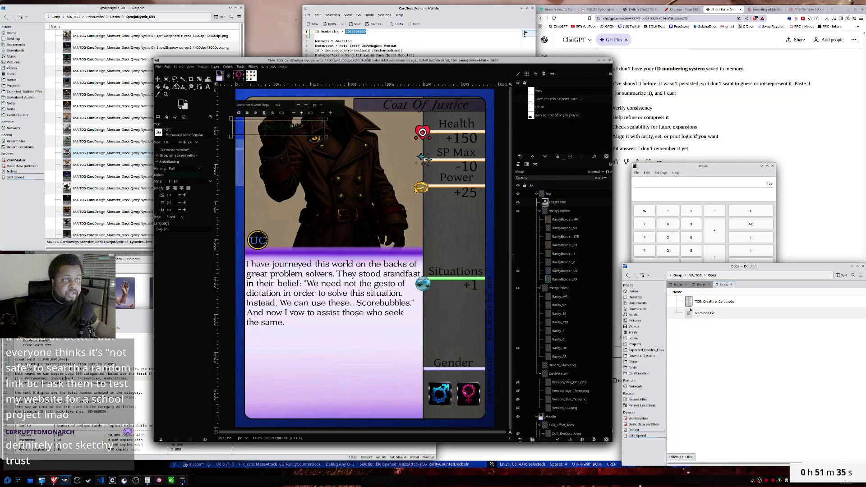
click(158, 80)
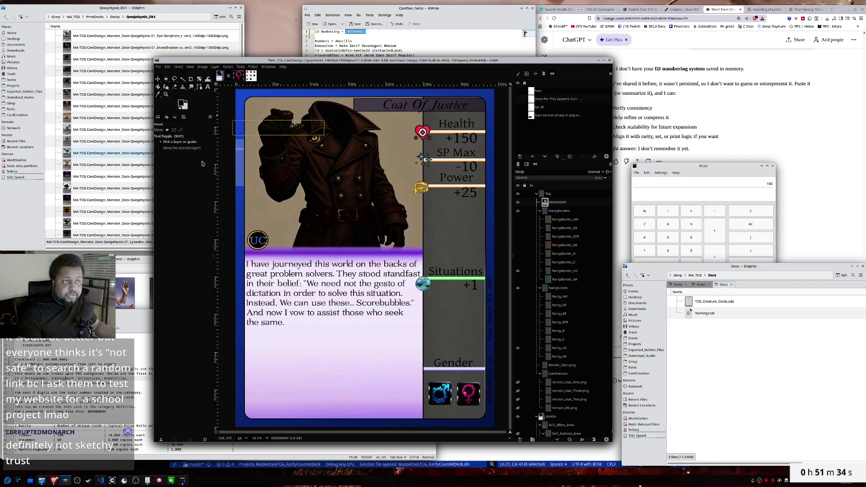
key(shift+r)
click(227, 186)
drag(465, 100, 446, 100)
key(BackSpace)
text(-90)
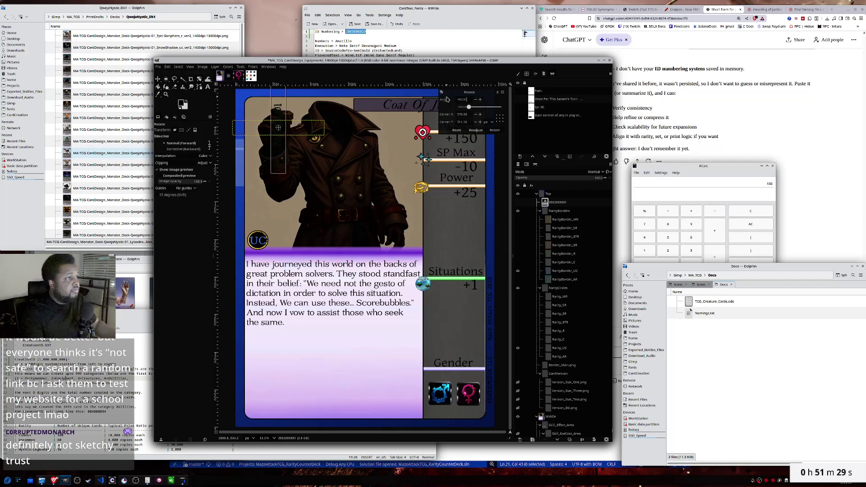
click(495, 130)
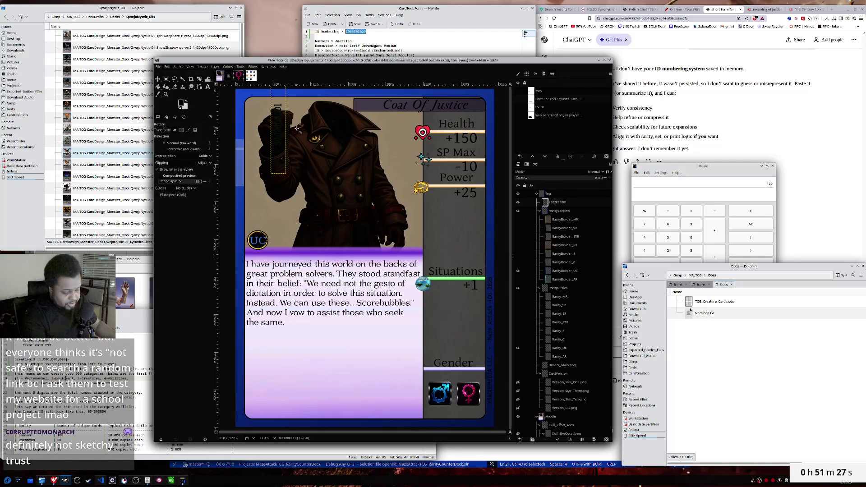
key(m)
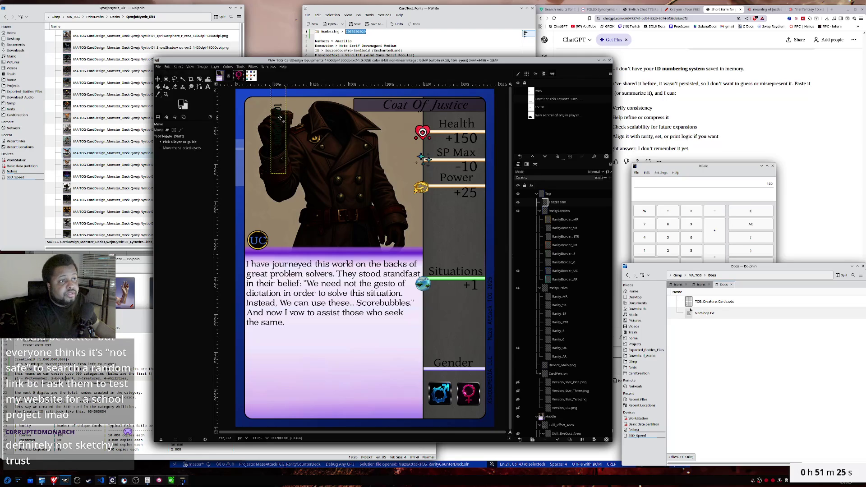
mouse_move(280, 118)
mouse_down()
mouse_move(253, 135)
mouse_move(242, 159)
mouse_up()
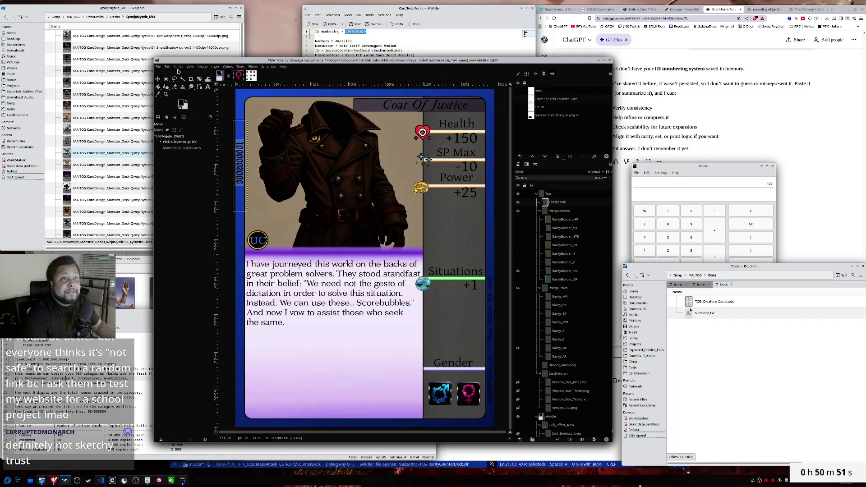
Start Export As and browse to MA_TCG/PrintDrafts/Decks/QwejaNystic_Dk1
click(159, 66)
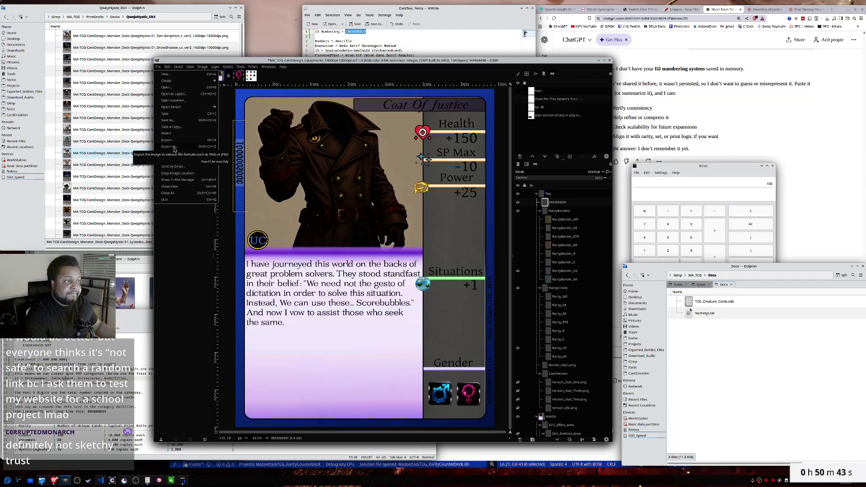
click(174, 150)
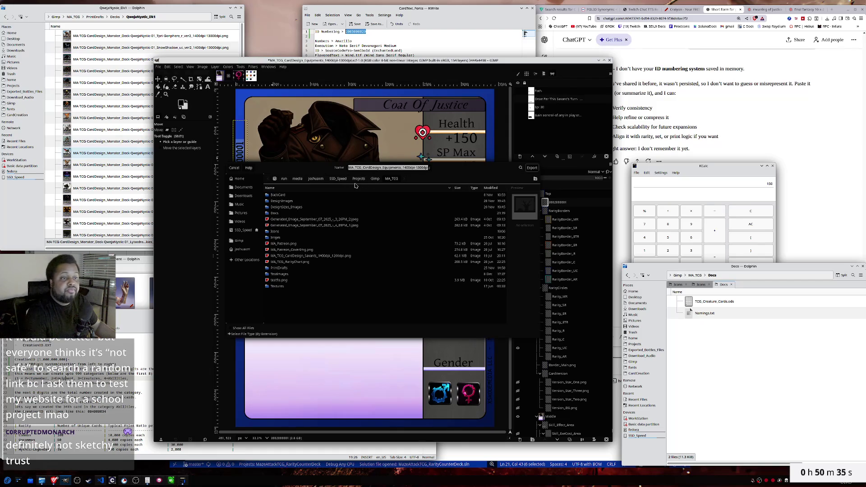
click(241, 241)
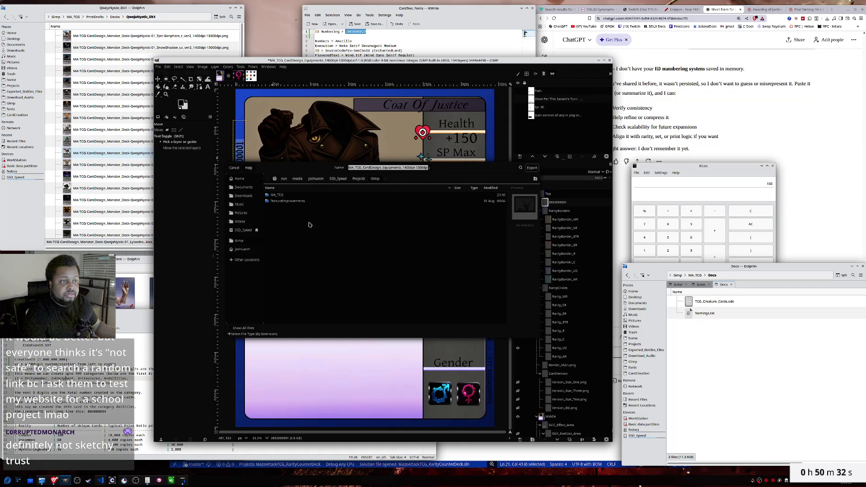
double_click(277, 195)
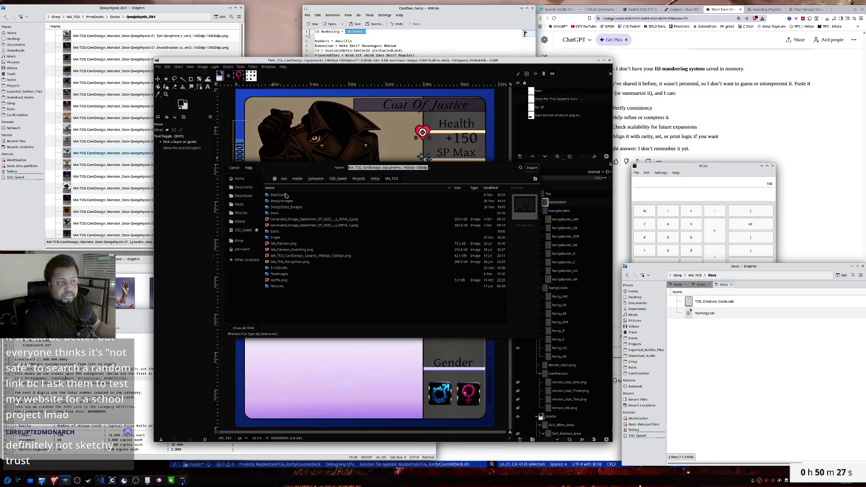
double_click(284, 269)
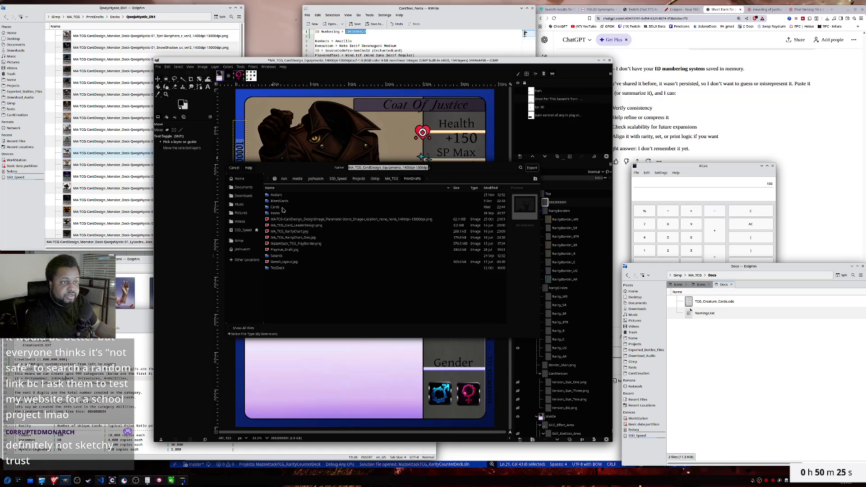
double_click(283, 212)
double_click(284, 197)
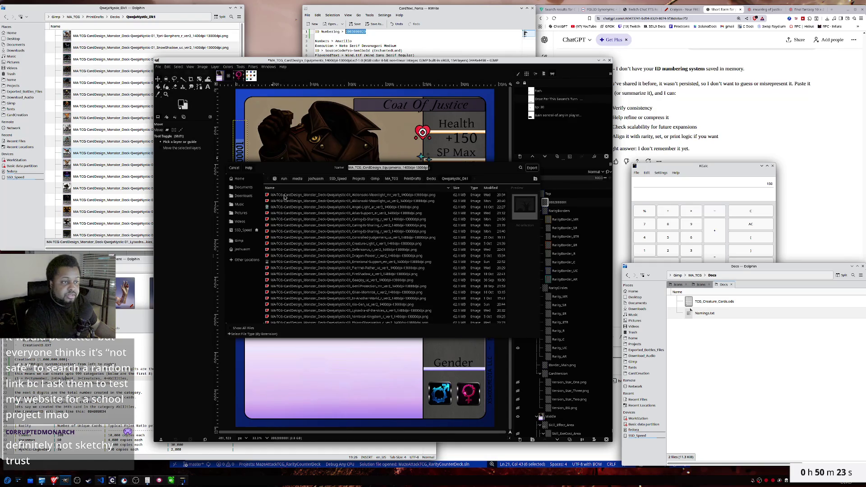
Base the file name on an existing card, replacing Monster with Equipment
click(346, 231)
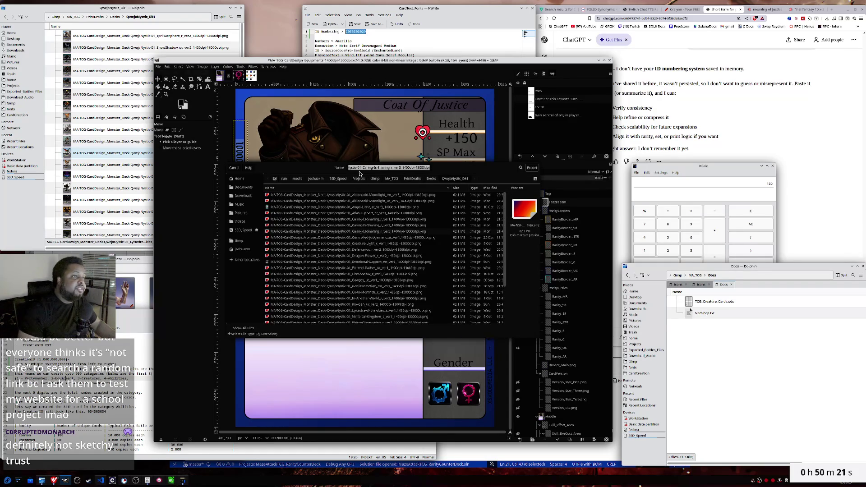
drag(359, 174, 392, 304)
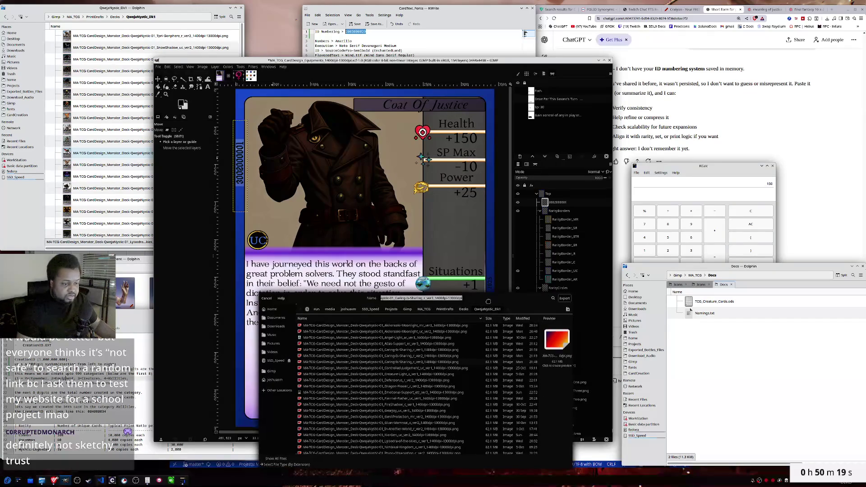
key(BackSpace)
key(BackSpace)
key(BackSpace)
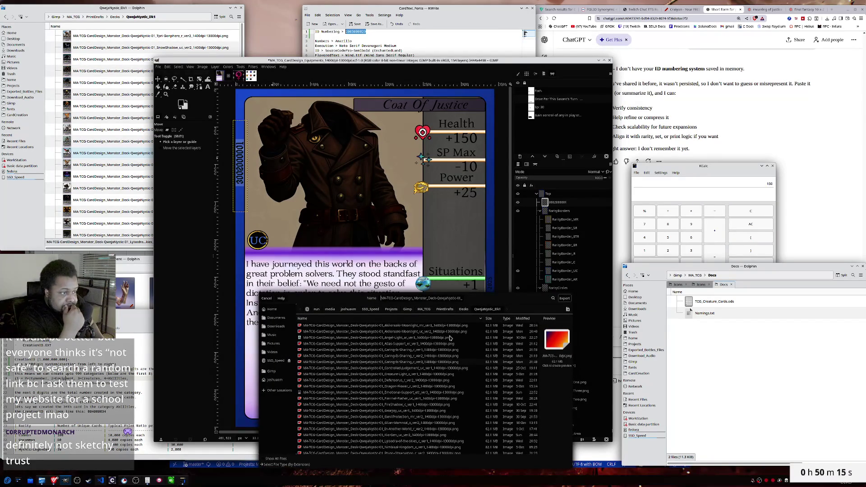
key(ctrl+shift+Right)
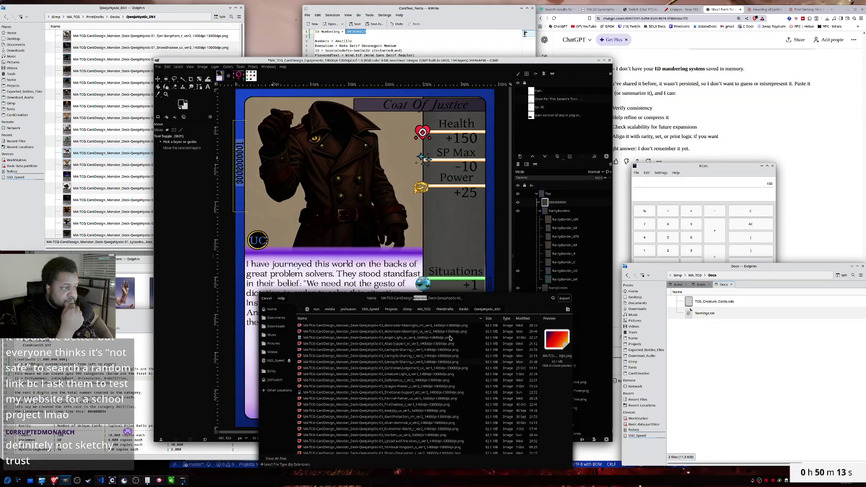
text(Equipment)
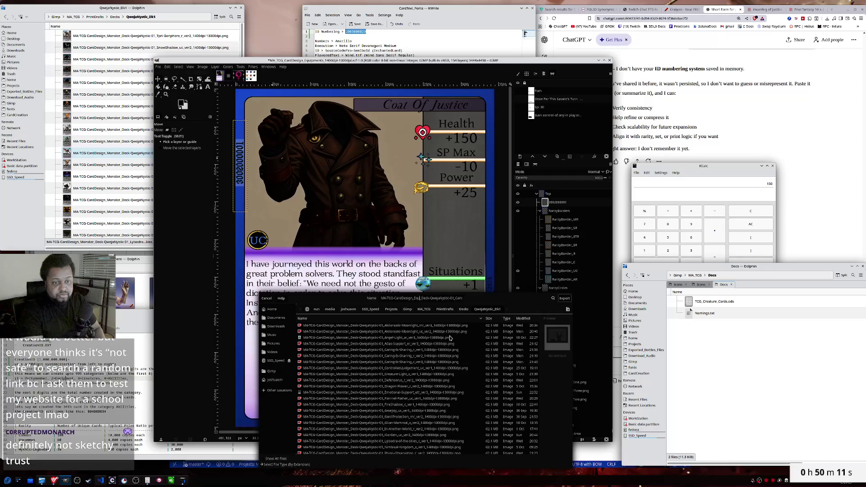
Finish the file name with the Coat Of Justice title and 1400dpi suffix, and export the PNG
key(End)
text(Caring-Is-Sharing_)
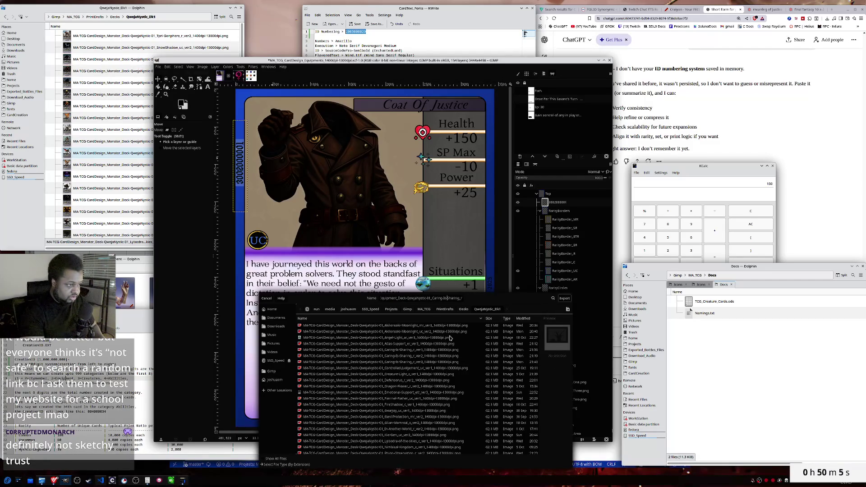
key(ctrl+shift+Left)
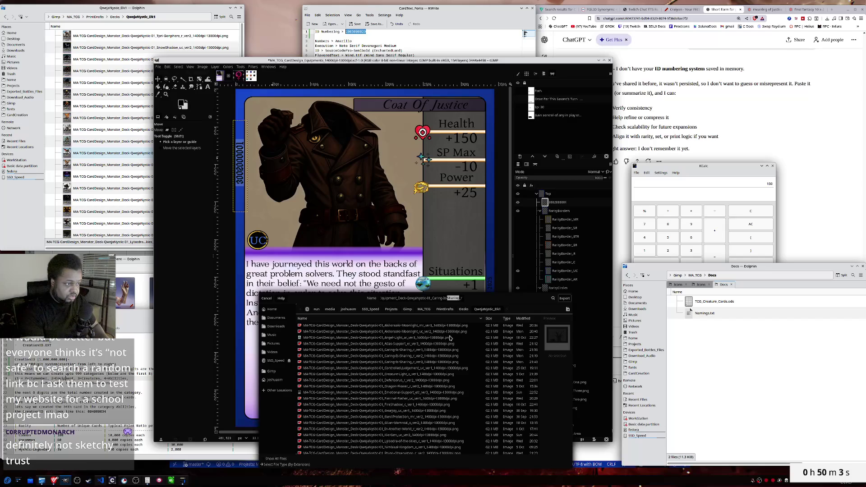
key(ctrl+shift+Left)
text(Coat-Of)
text(-Justice)
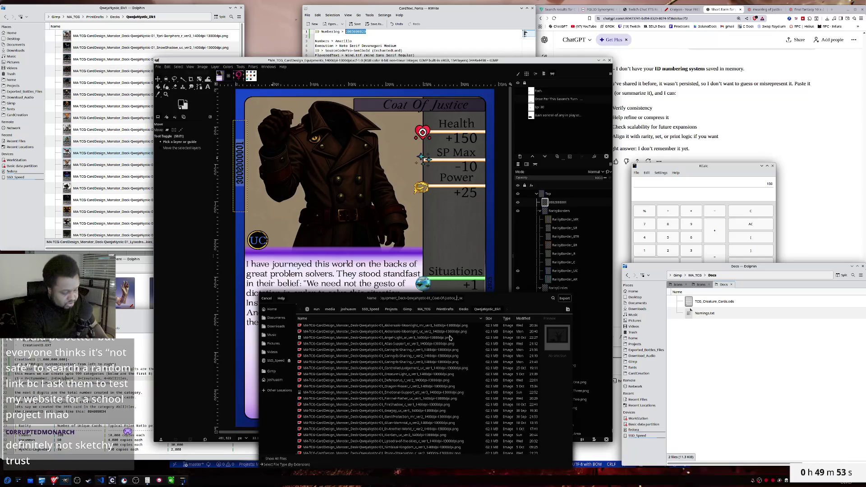
text(r)
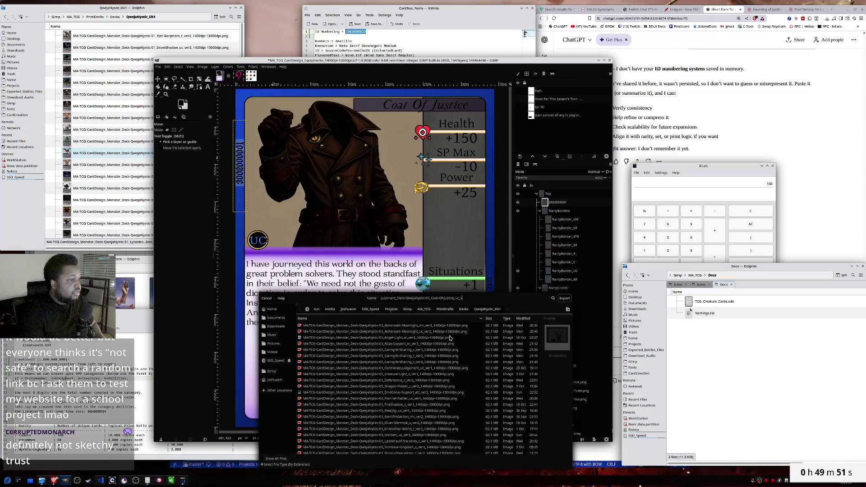
text(3_1400dpi)
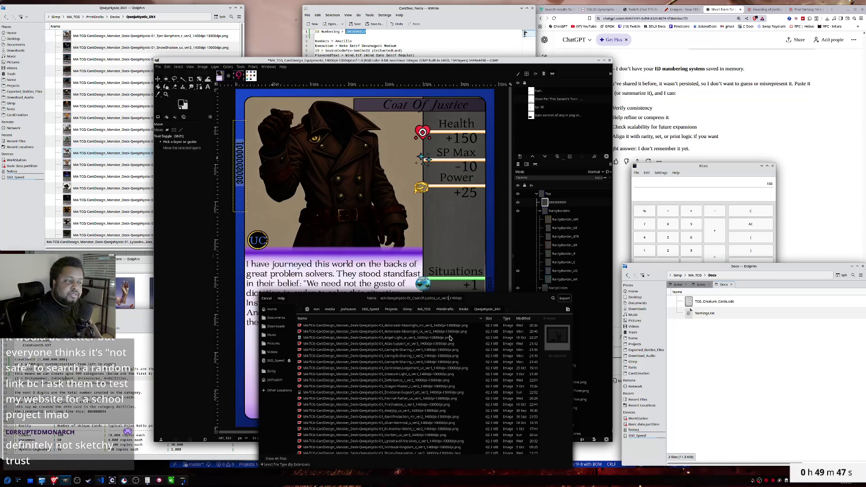
text(non)
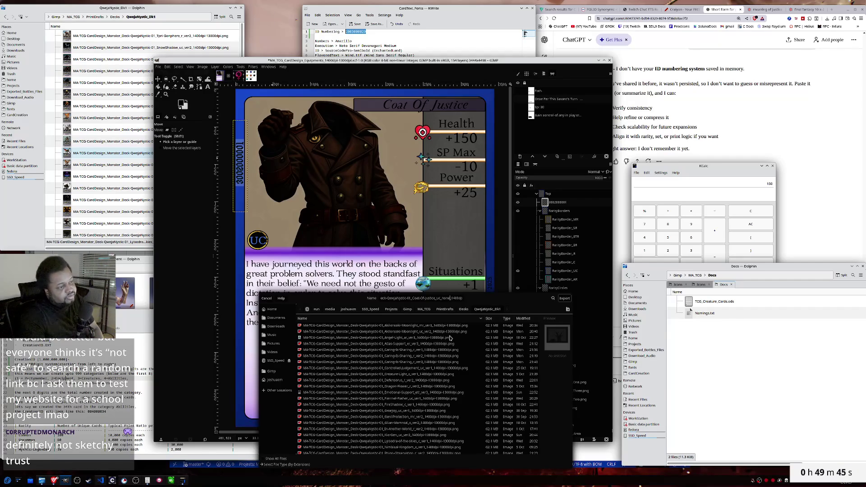
key(End)
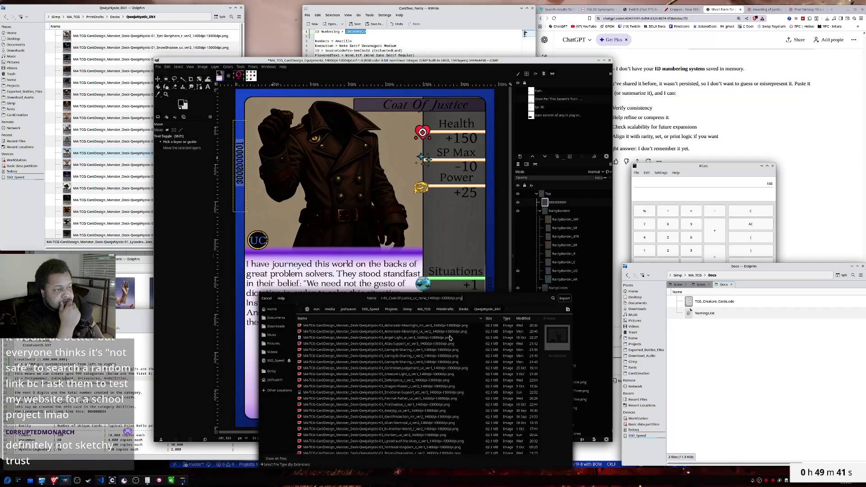
key(Return)
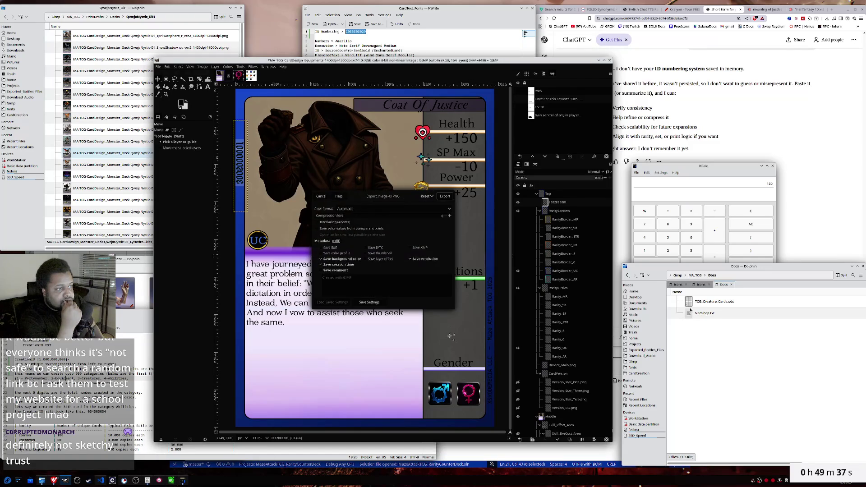
click(444, 197)
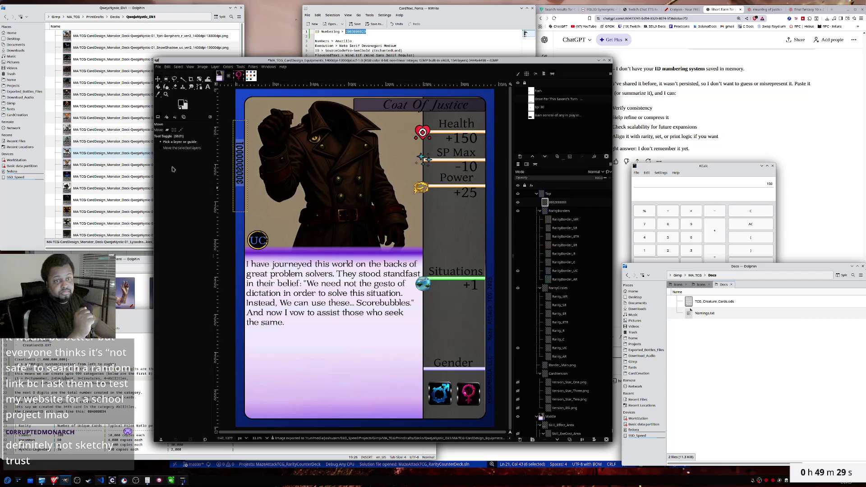
Show the deck folder's cards as icon thumbnails in Dolphin
click(26, 203)
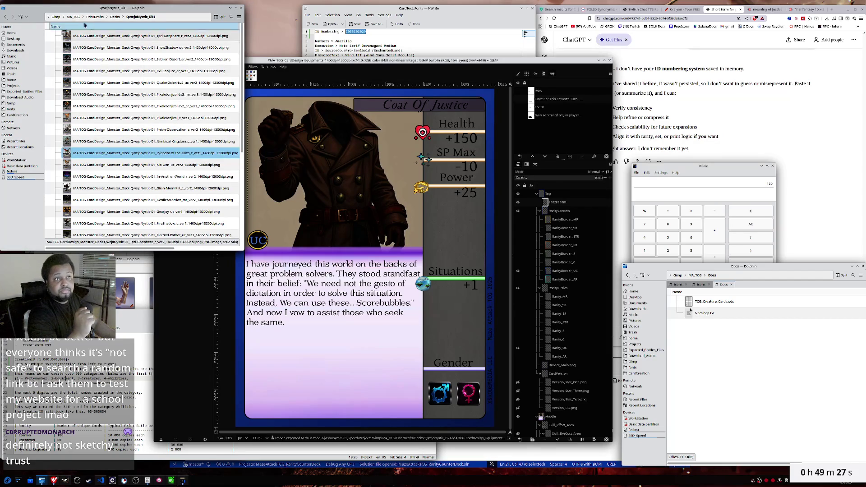
click(20, 17)
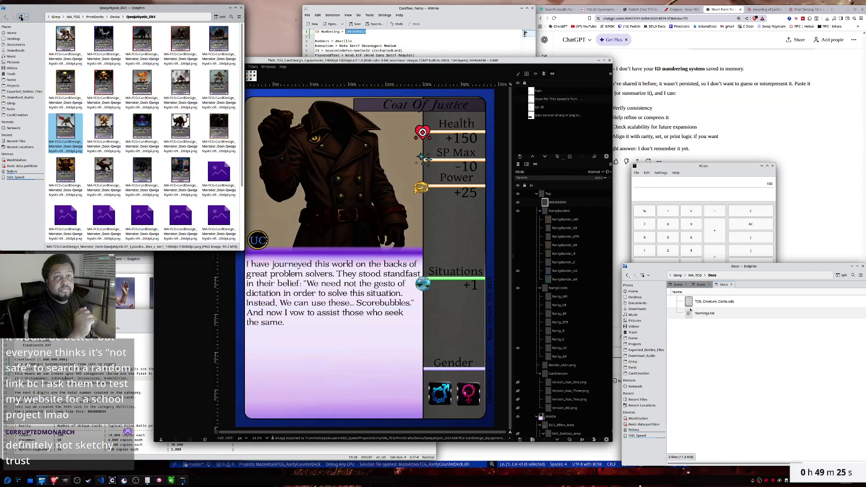
scroll(185, 135, down, 2)
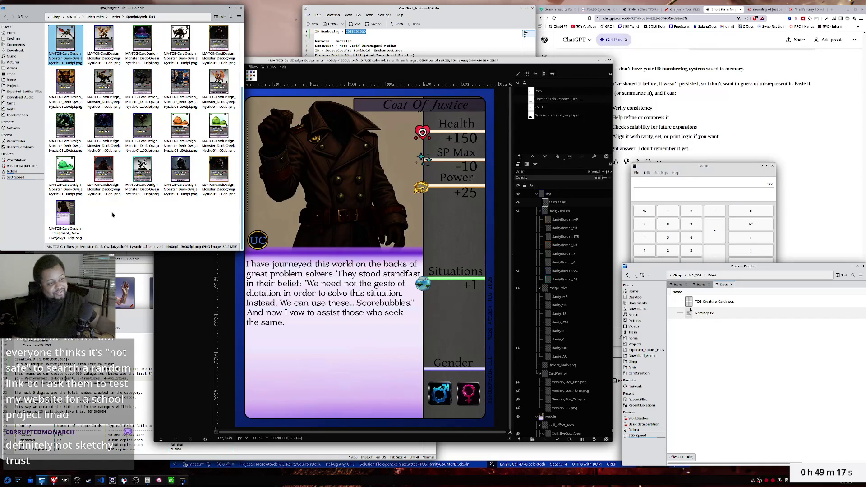
Switch to the Dolphin window of clothing images and scroll through it
click(376, 64)
key(alt+Tab)
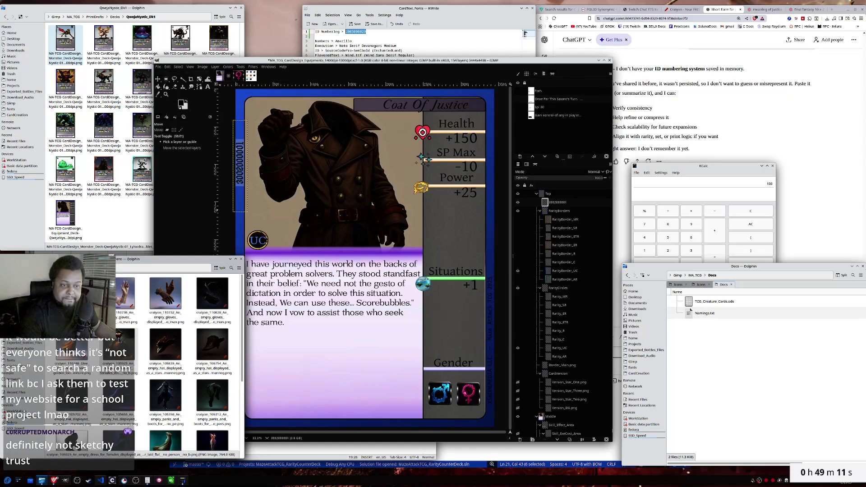
scroll(118, 340, down, 2)
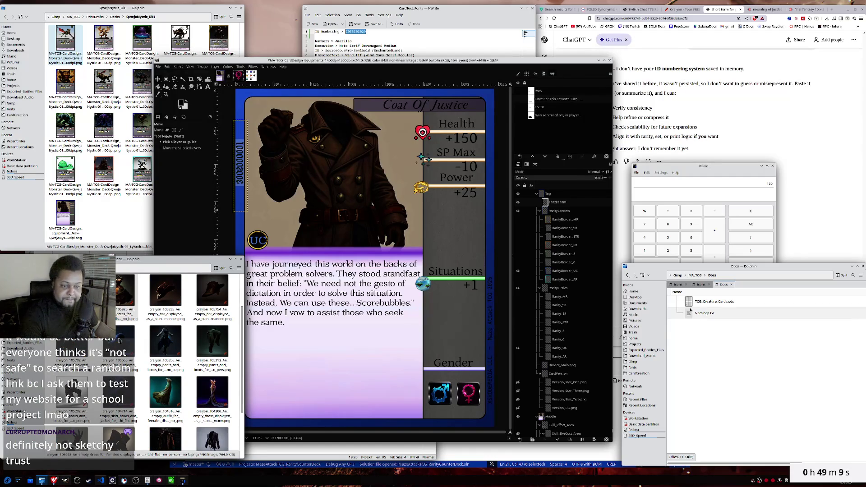
scroll(118, 340, down, 3)
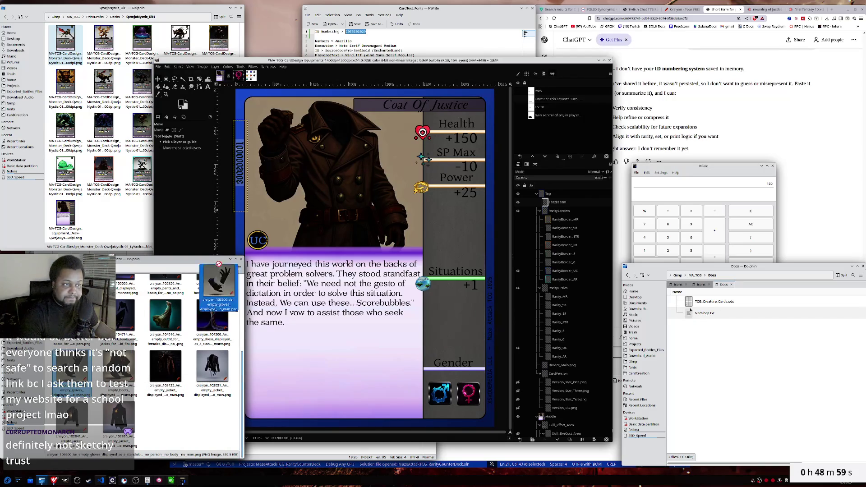
Drop the empty-gloves PNG onto the card above the Coat.jpg layer and move it top-left
click(330, 107)
drag(330, 106, 331, 109)
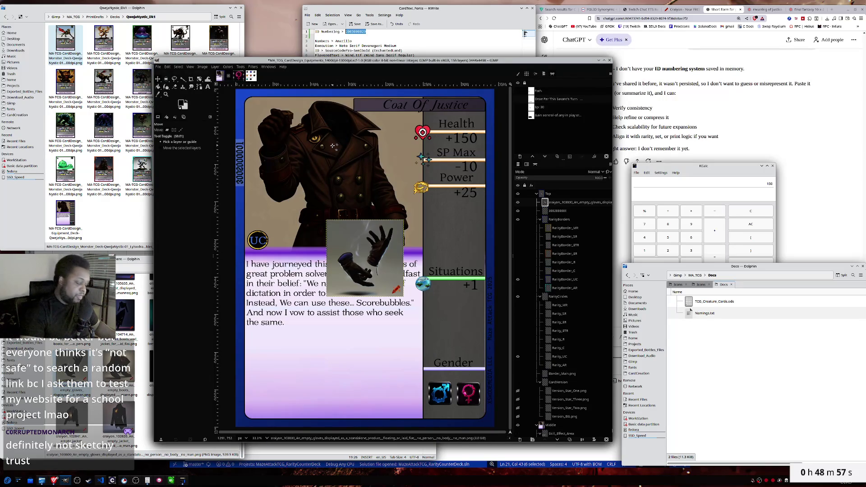
drag(346, 245, 262, 119)
key(ctrl+z)
key(ctrl+z)
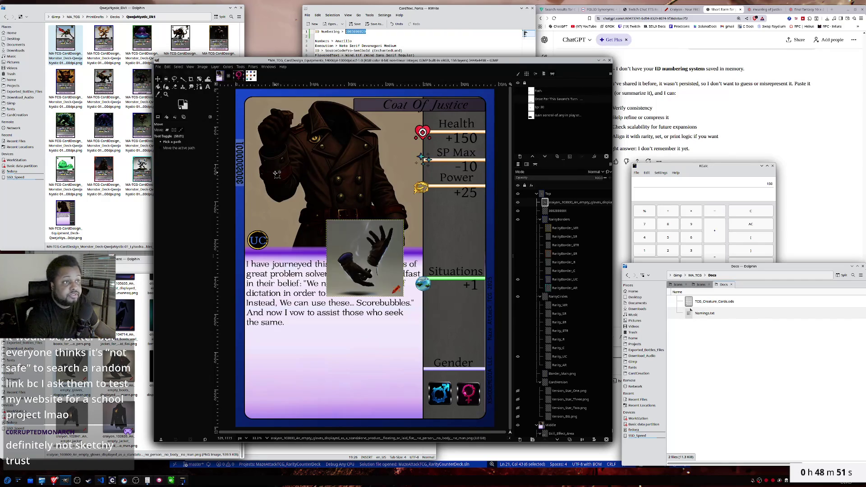
scroll(556, 254, down, 10)
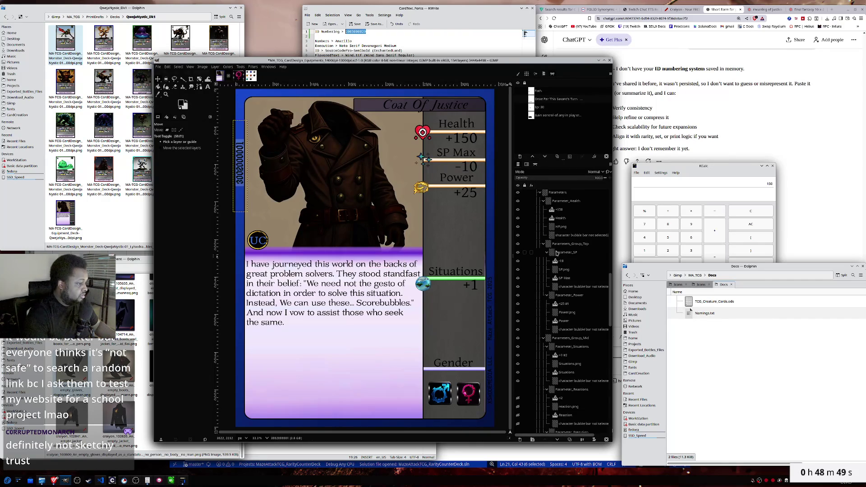
scroll(556, 254, down, 10)
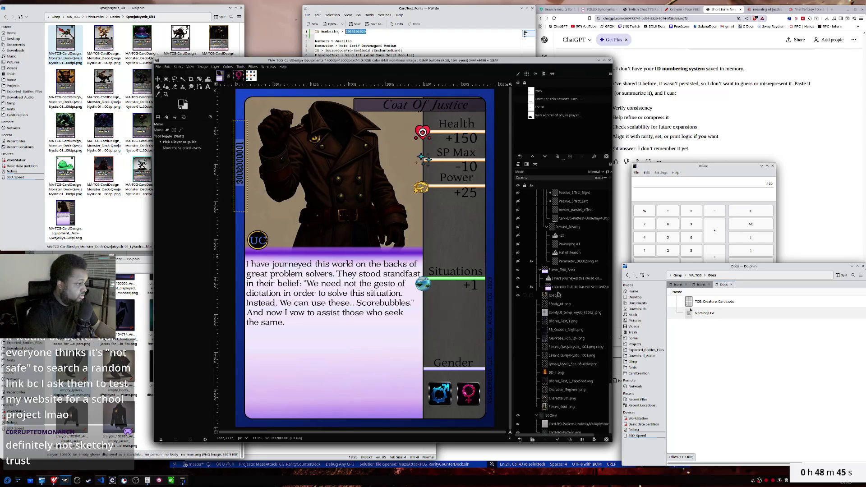
click(552, 297)
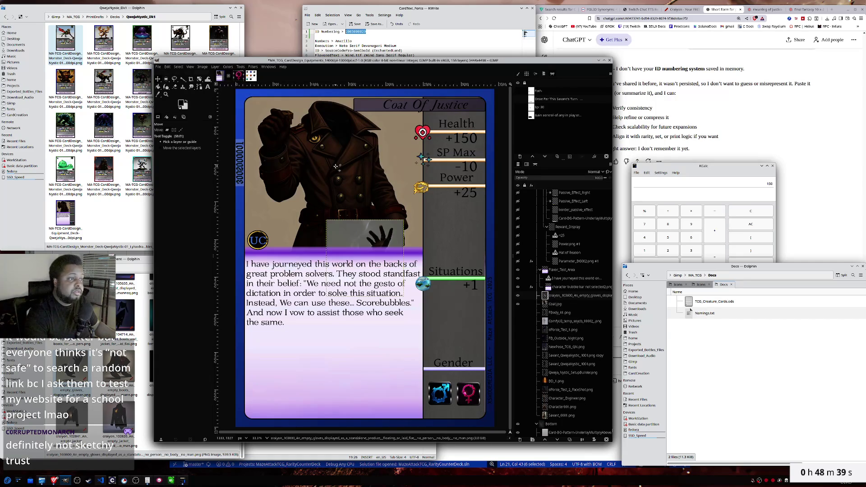
drag(354, 234, 271, 112)
key(shift+s)
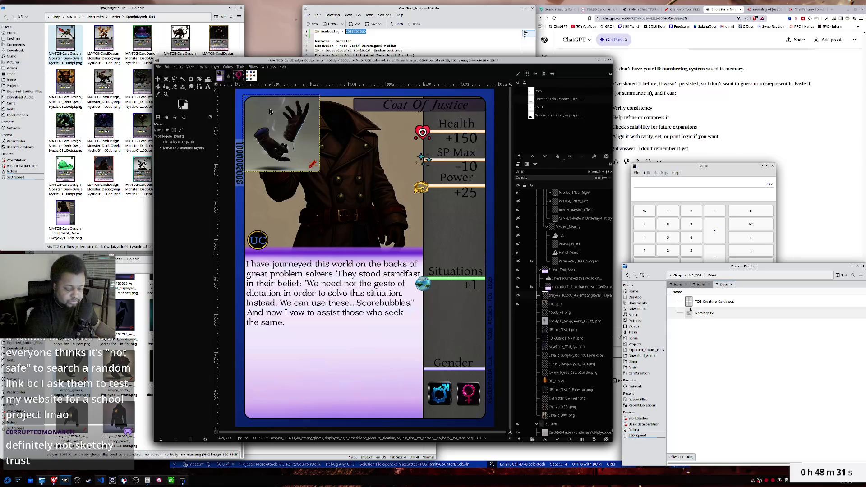
Scale the gloves layer freely over the artwork, nudge it left, and raise its top edge
click(271, 111)
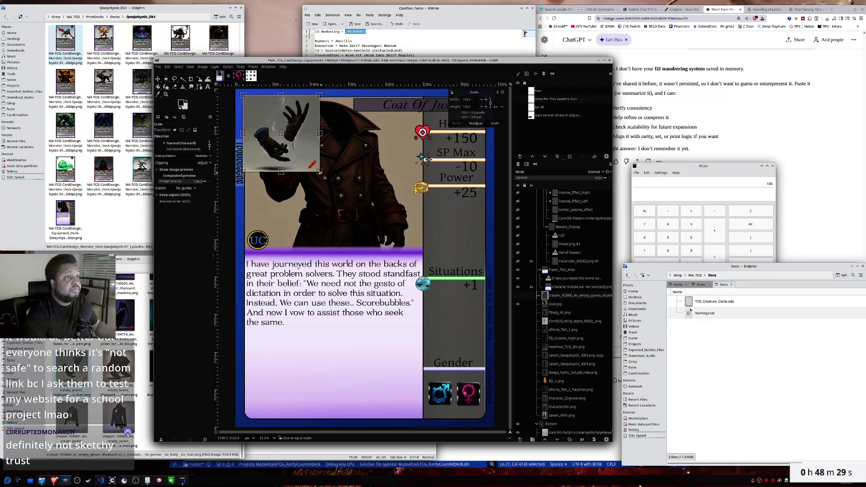
click(490, 103)
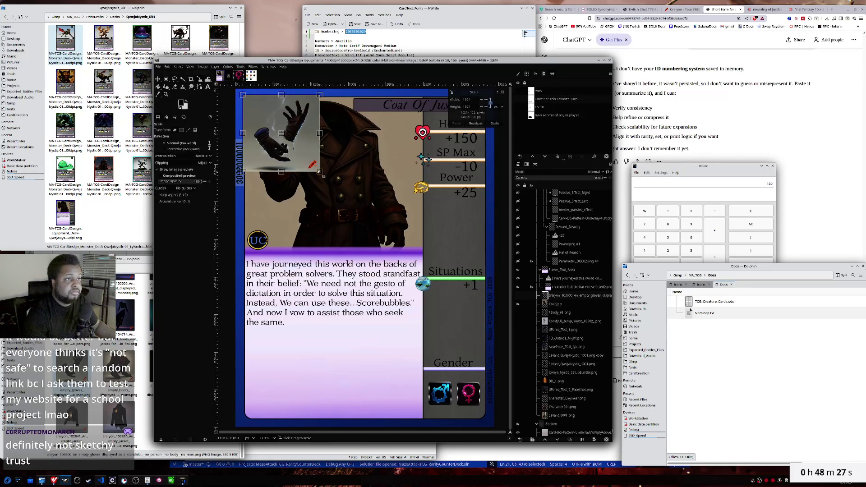
mouse_move(322, 175)
mouse_down()
mouse_move(418, 236)
mouse_move(441, 271)
mouse_move(455, 276)
mouse_move(455, 264)
mouse_up()
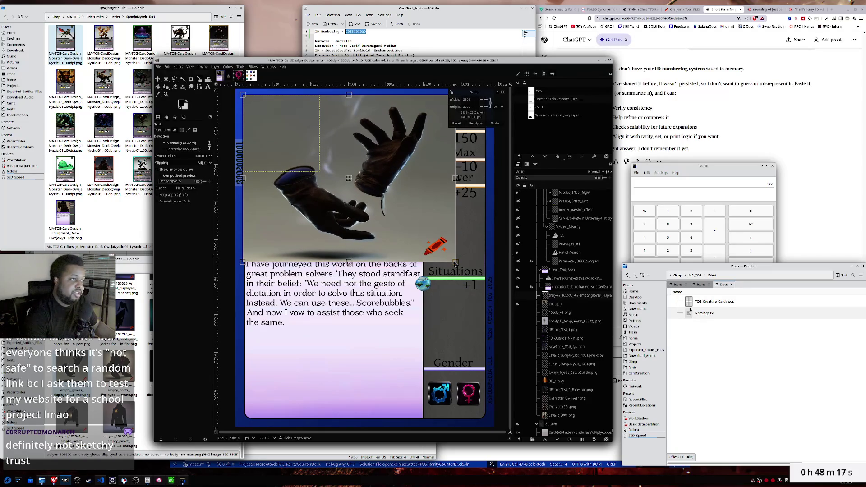
click(496, 124)
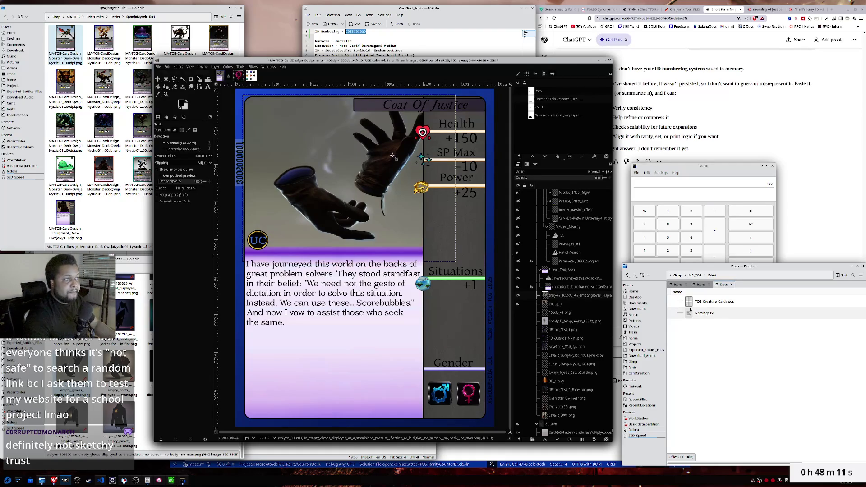
key(m)
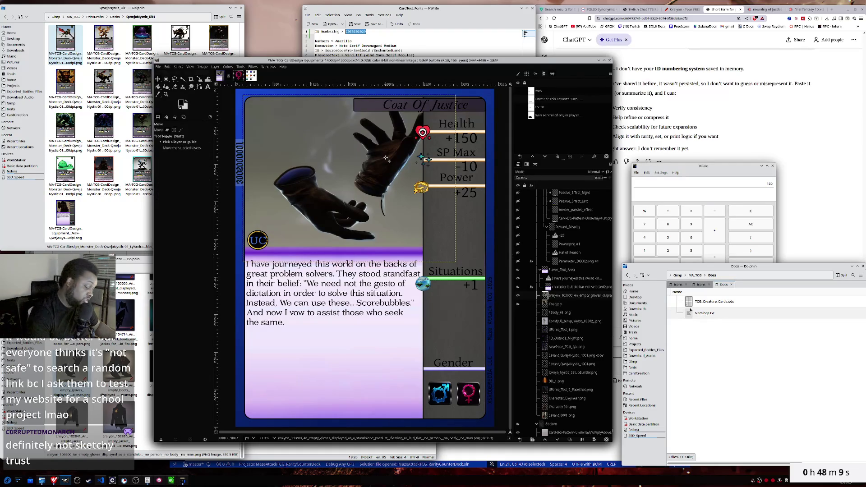
drag(373, 168, 359, 176)
key(shift+s)
click(359, 176)
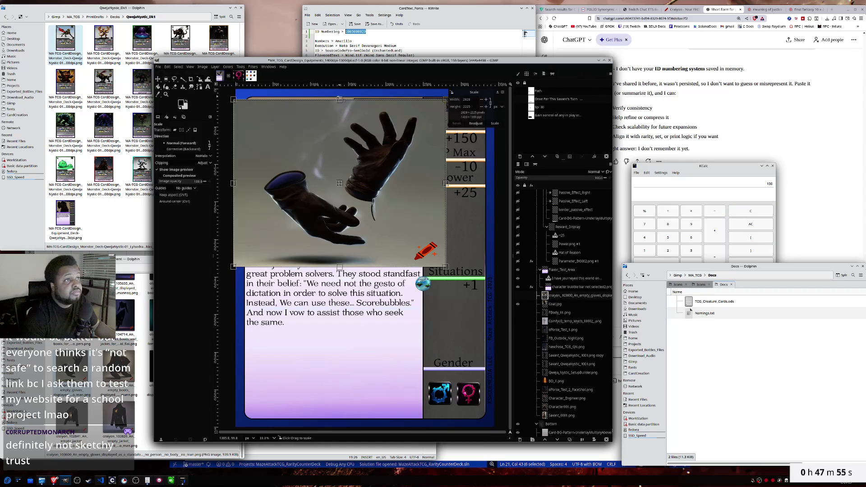
drag(339, 98, 341, 95)
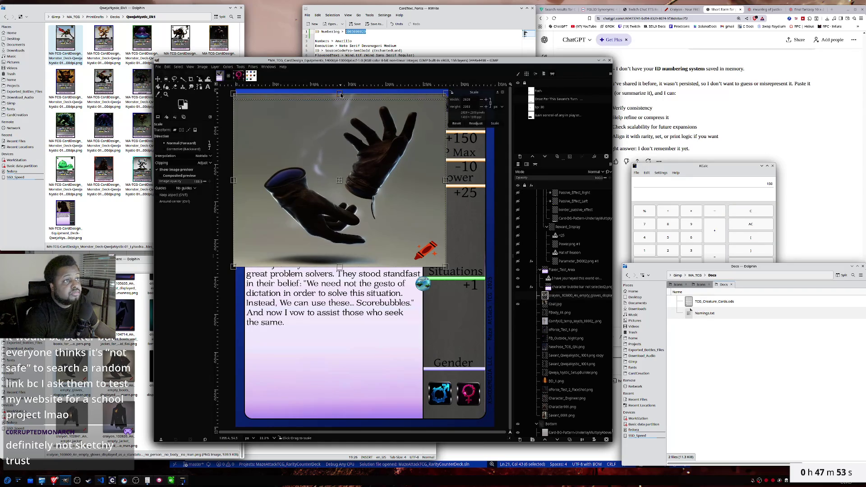
click(495, 123)
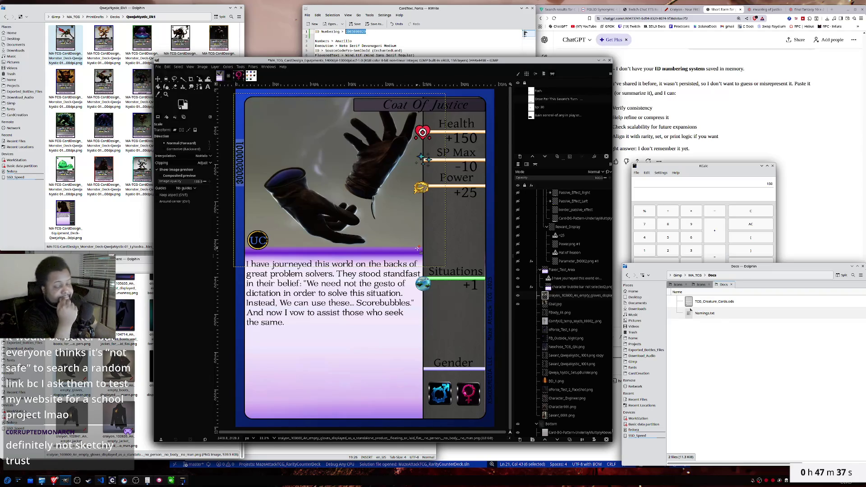
Undo the gloves scaling and zoom in and out to inspect the small gloves image
key(ctrl+z)
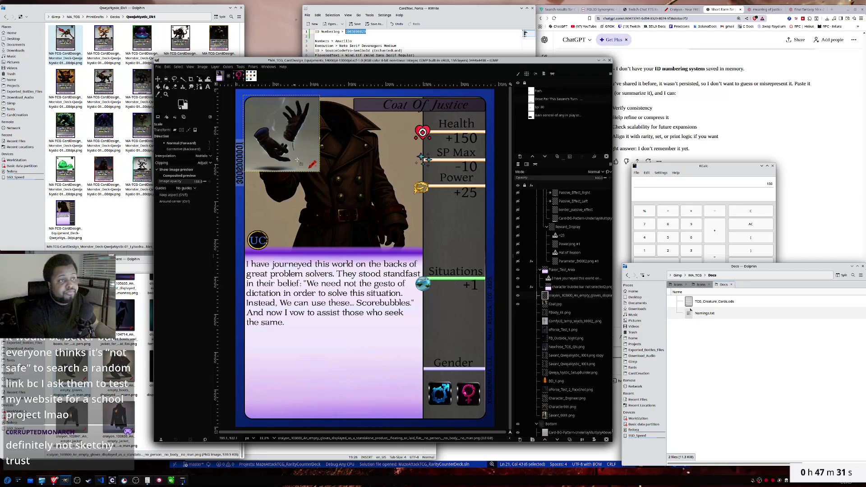
scroll(300, 160, up, 1)
scroll(300, 161, up, 2)
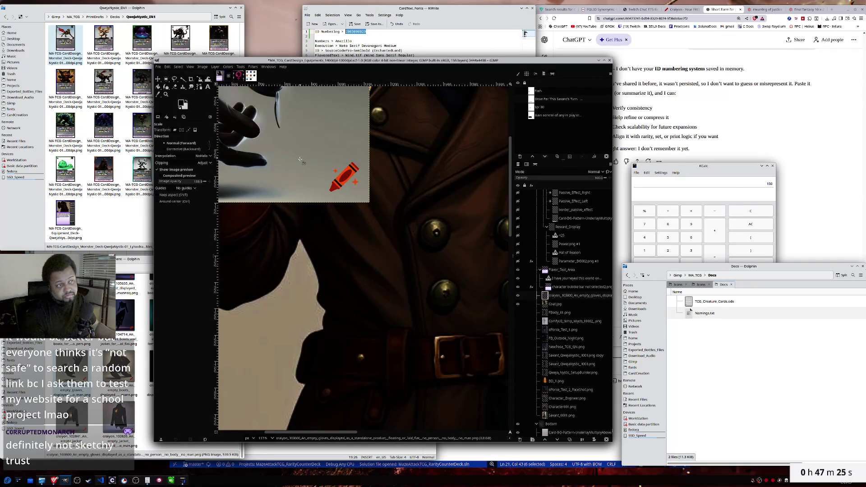
scroll(300, 160, down, 3)
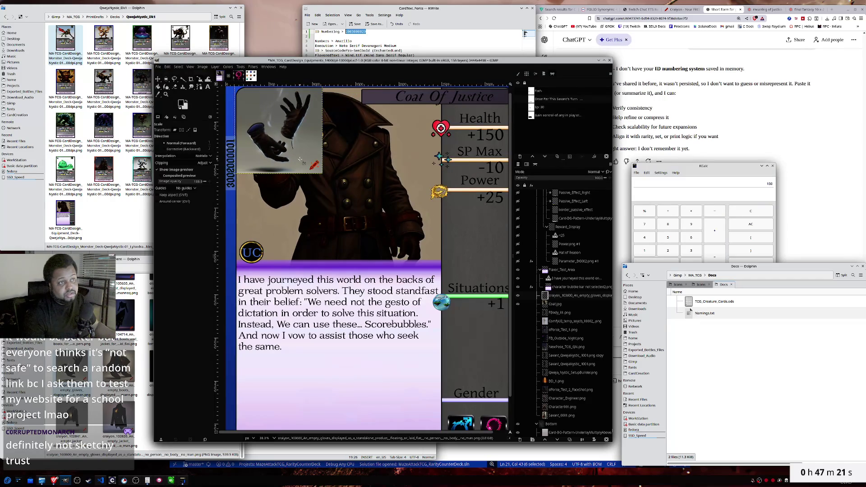
scroll(300, 161, down, 1)
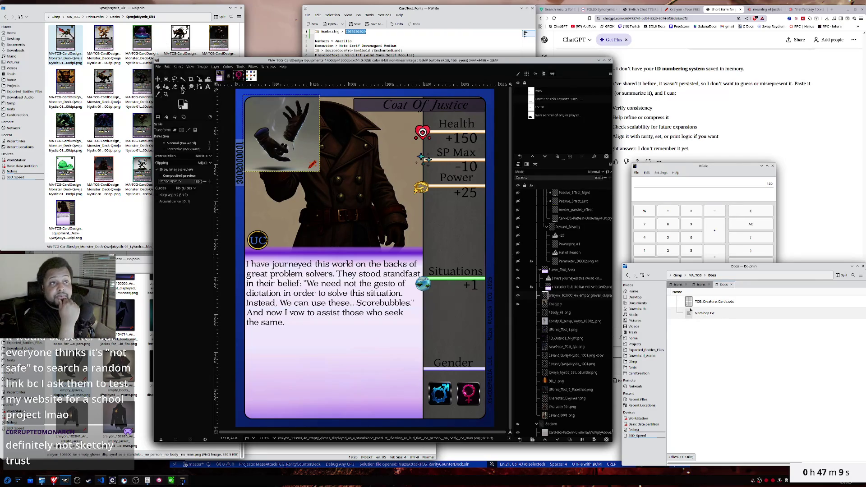
click(205, 87)
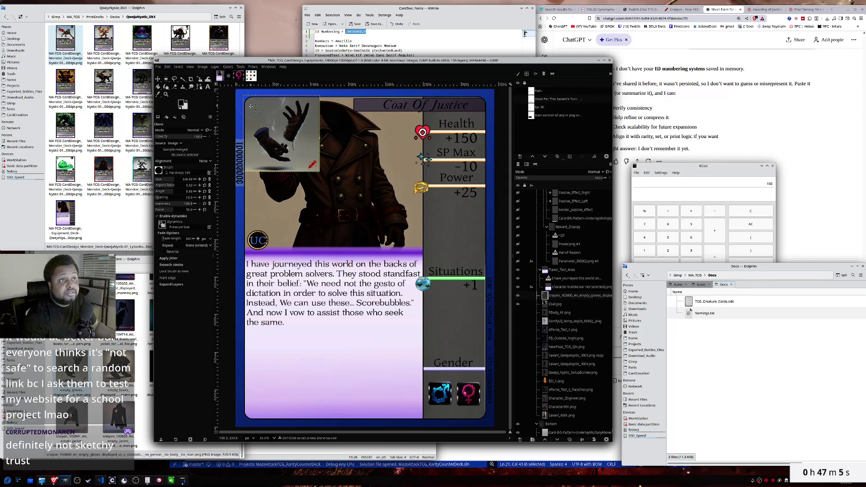
Choose the 2. Hardness 050 brush, set a clone source, and undo a test stroke
click(158, 170)
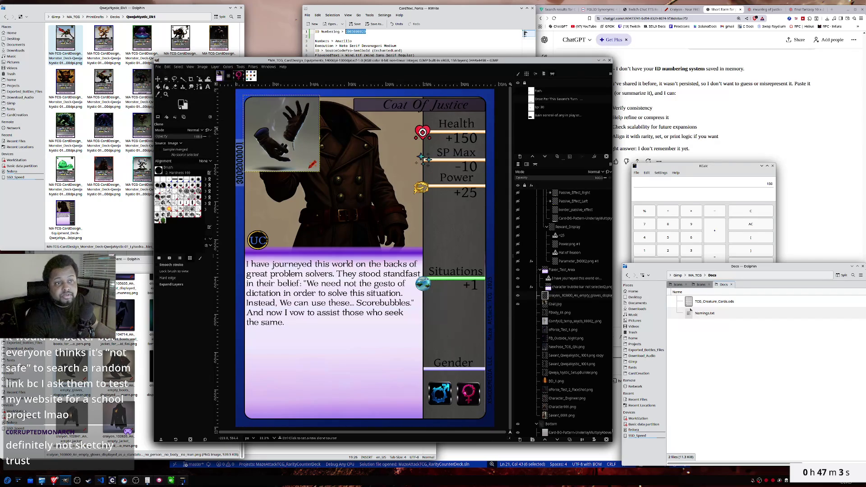
click(199, 181)
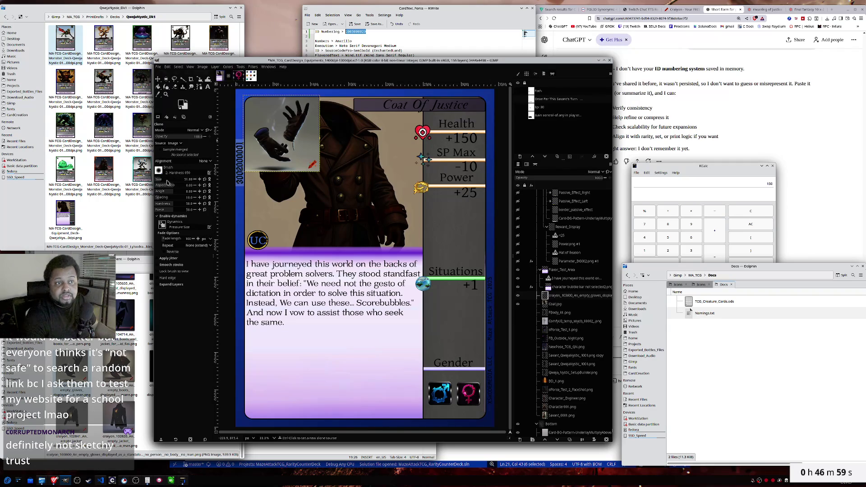
ctrl+click(249, 104)
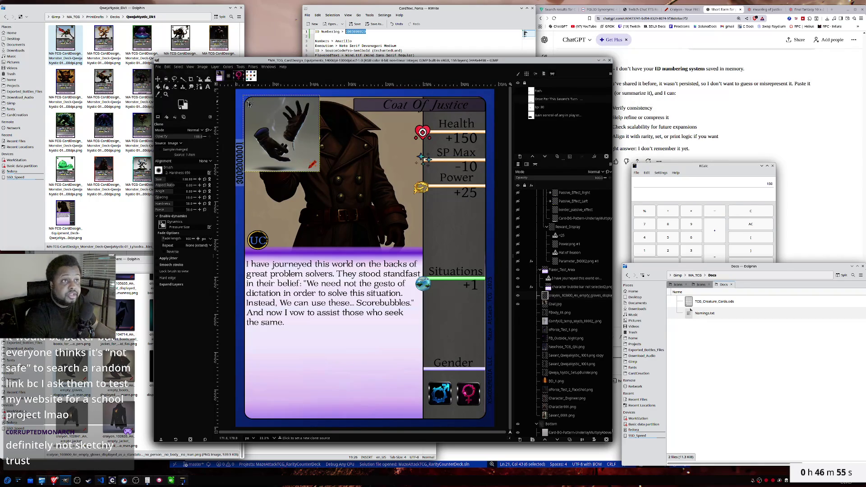
mouse_move(311, 165)
mouse_down()
mouse_move(317, 173)
mouse_move(303, 167)
mouse_move(309, 176)
mouse_up()
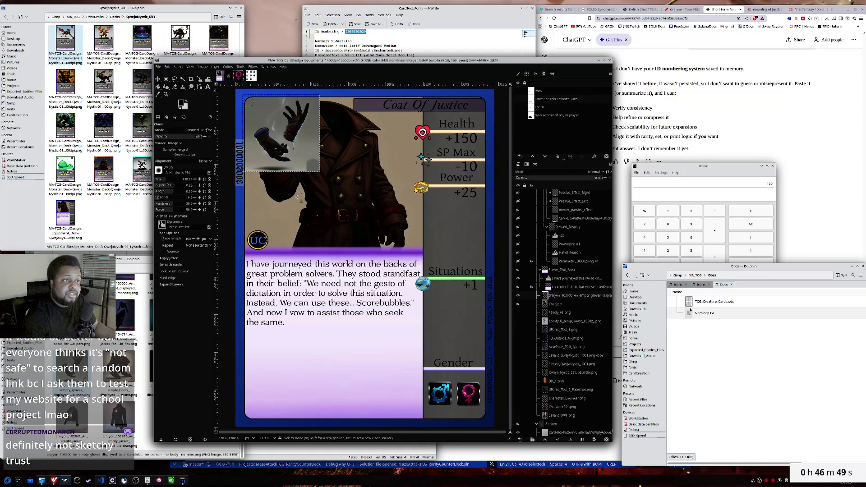
key(ctrl+z)
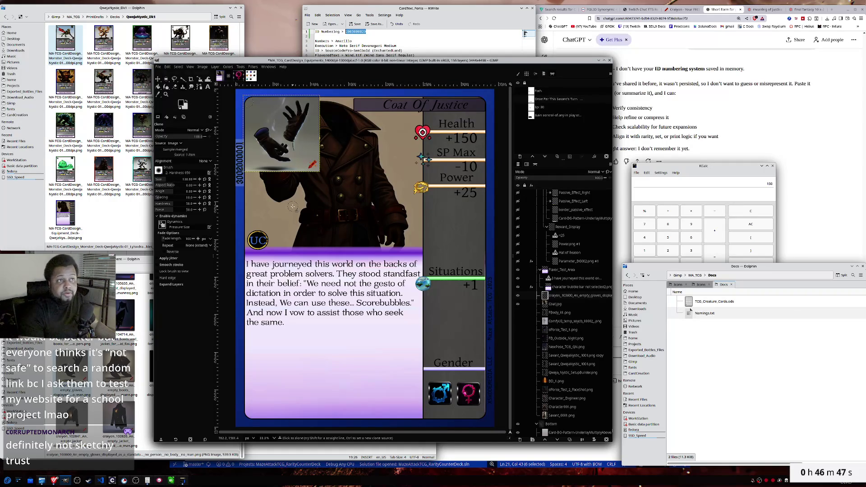
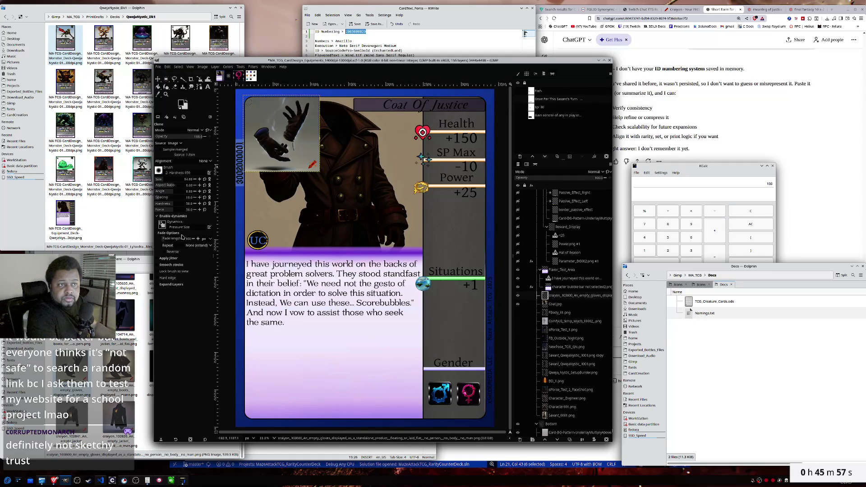
Set the Clone tool's alignment to Aligned and set a clone source on the gloves art
click(203, 161)
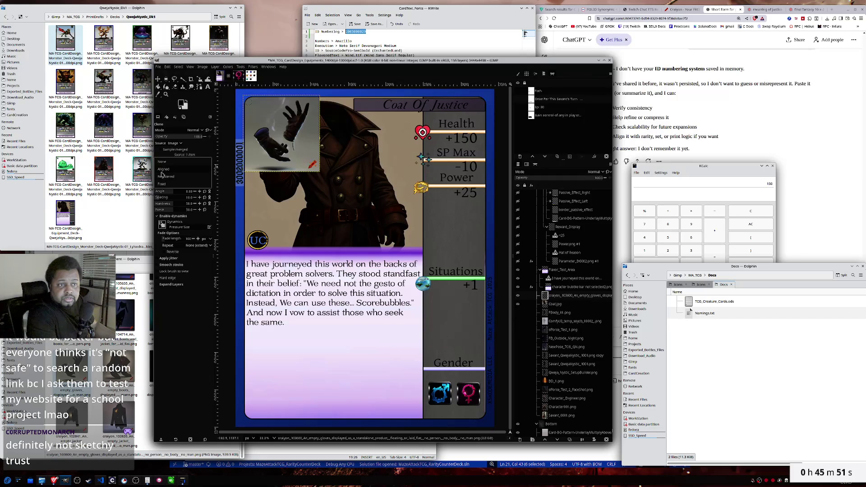
click(165, 176)
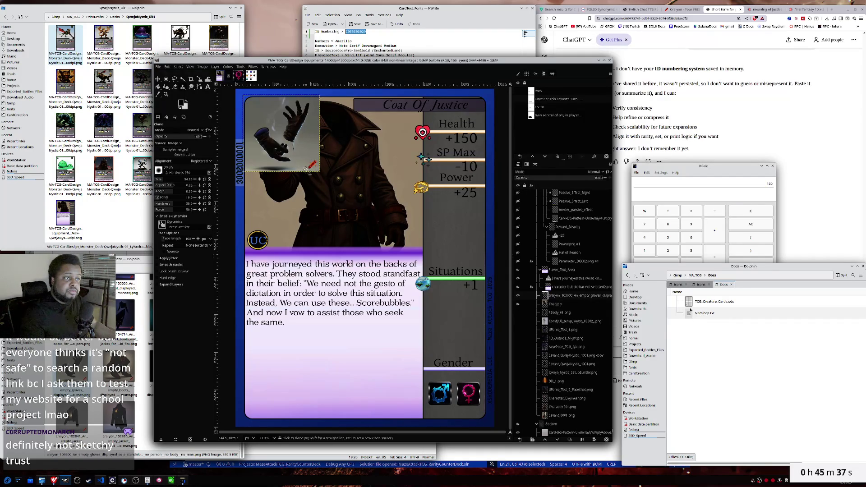
click(189, 161)
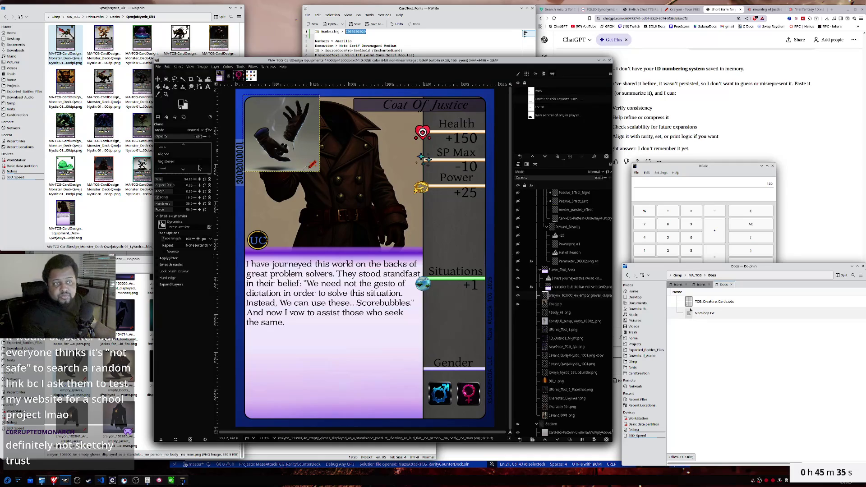
click(180, 150)
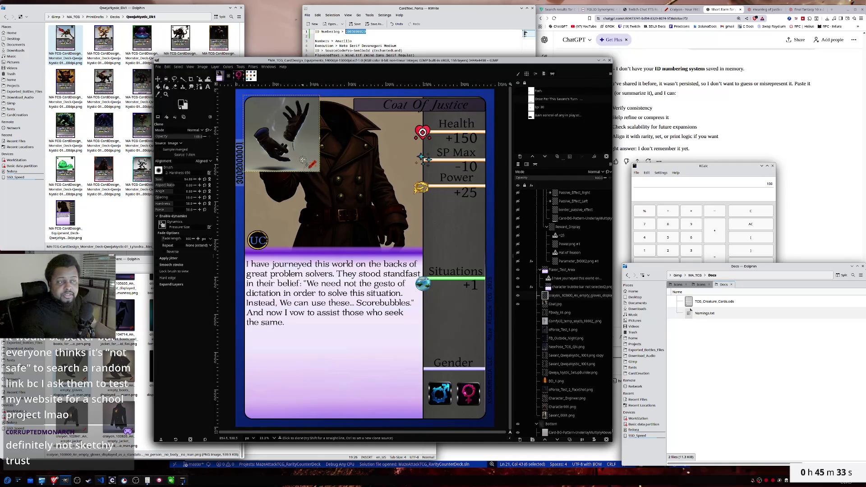
ctrl+click(303, 161)
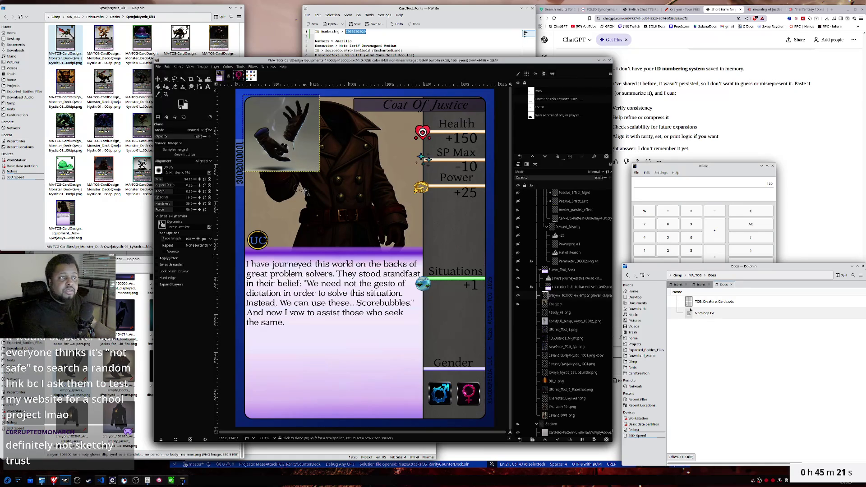
click(192, 88)
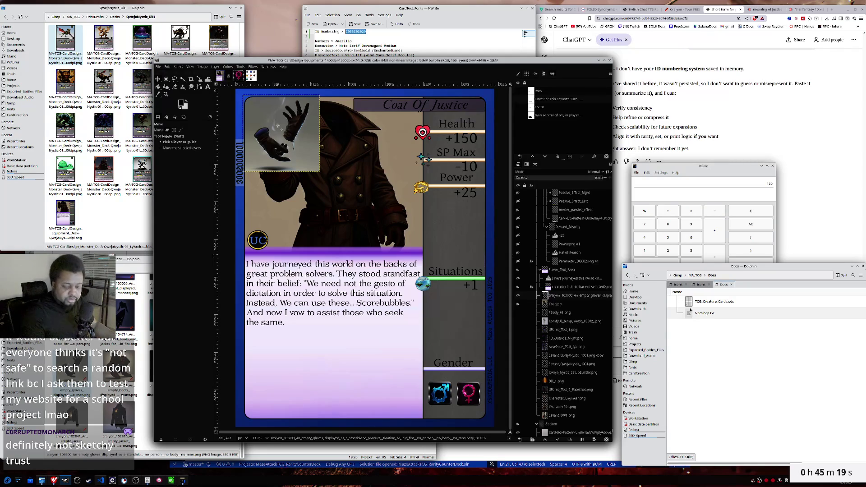
Enlarge the gloves artwork with Scale and shift it down slightly
click(278, 126)
mouse_move(319, 171)
mouse_down()
mouse_move(446, 266)
mouse_move(426, 259)
mouse_up()
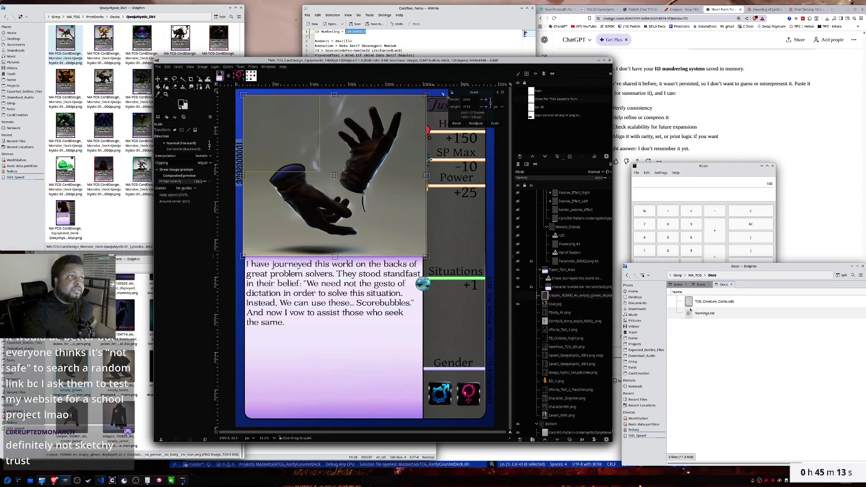
click(494, 124)
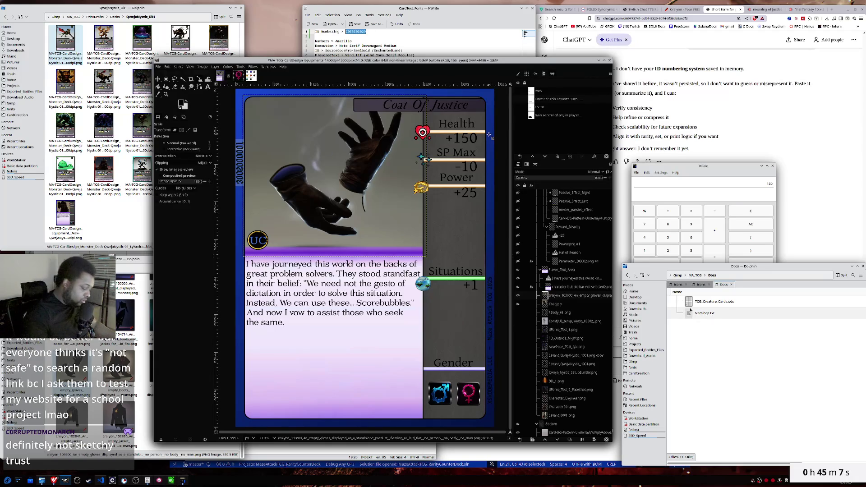
key(m)
click(368, 168)
drag(368, 168, 369, 174)
Rescale the gloves art, stretching its top edge up toward the card top
key(shift+s)
click(369, 174)
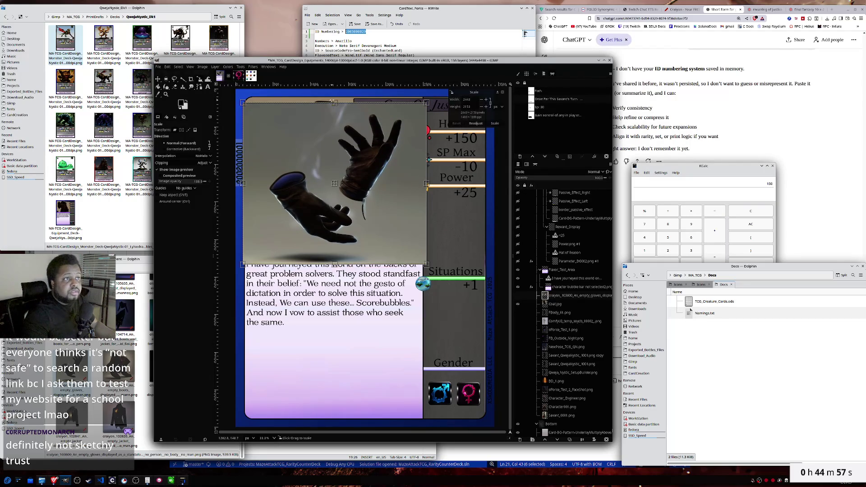
drag(334, 103, 334, 95)
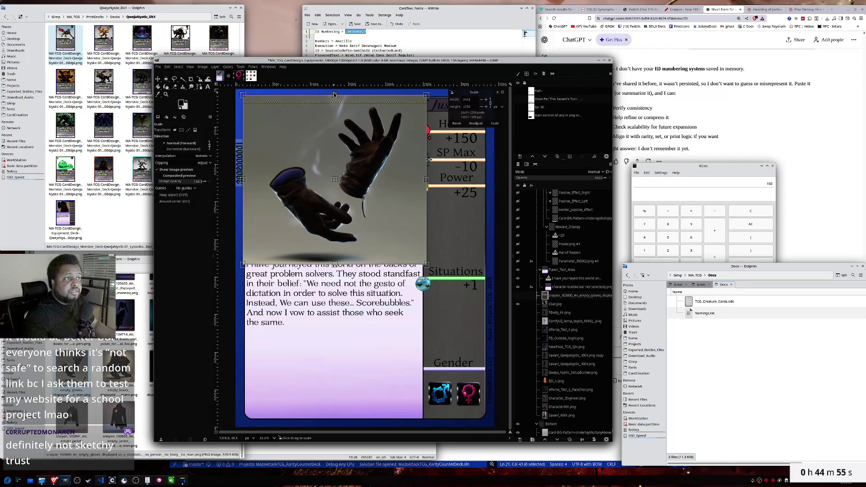
click(494, 123)
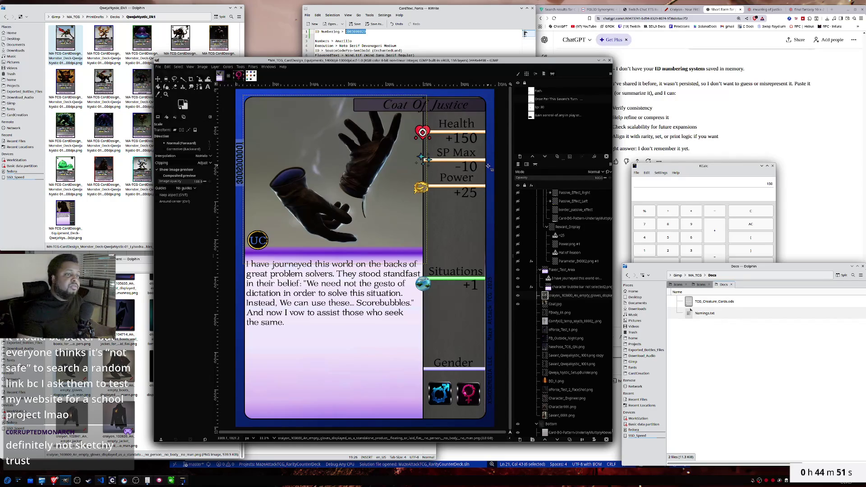
key(t)
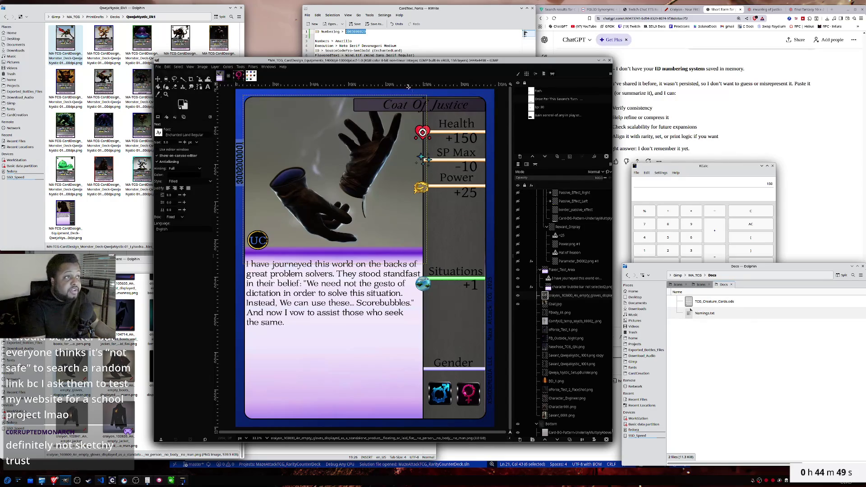
click(469, 107)
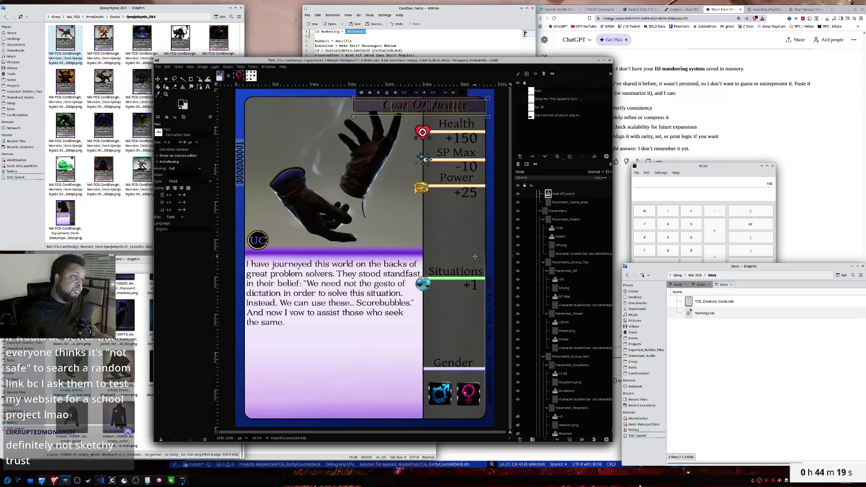
Replace the title text 'Coat Of Justice' with 'Hands of Clarity'
text(E)
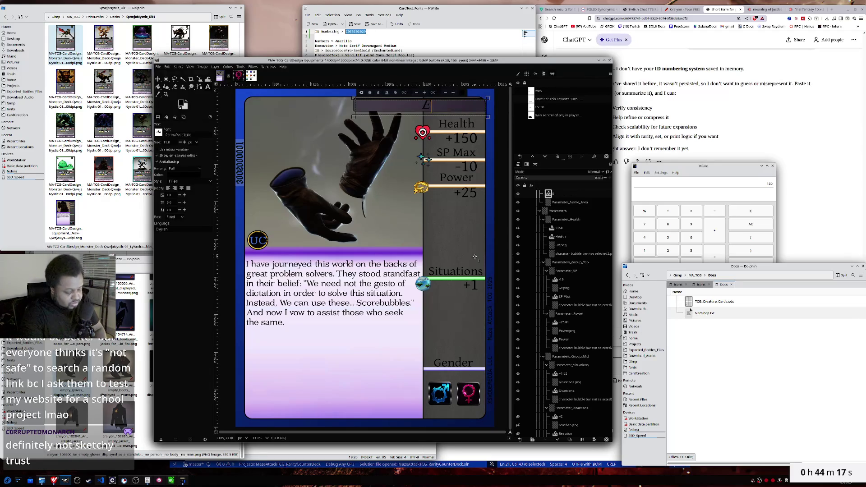
key(BackSpace)
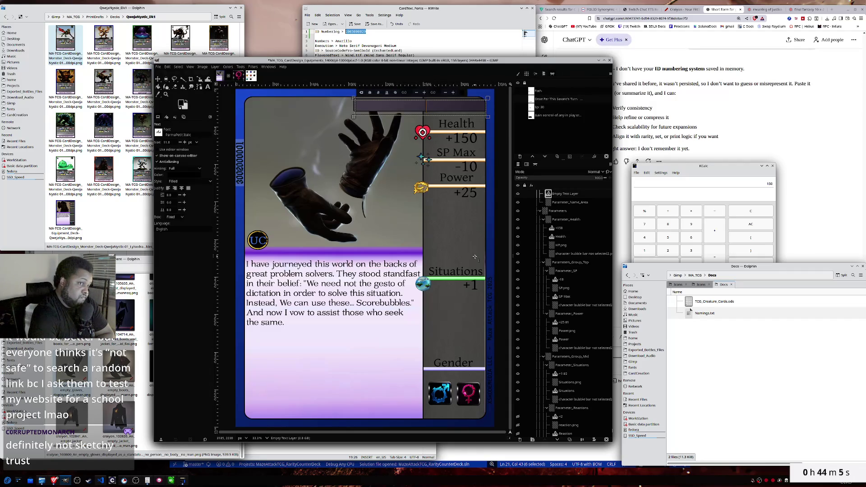
text(Hands of )
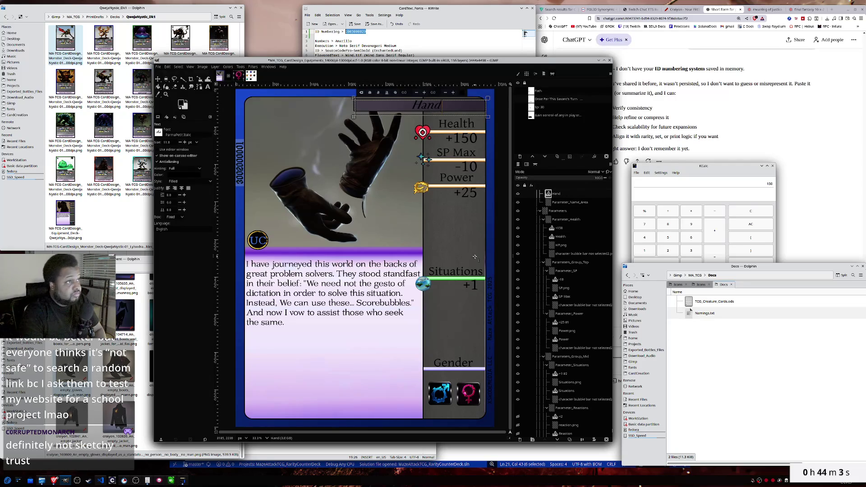
text(Clarity)
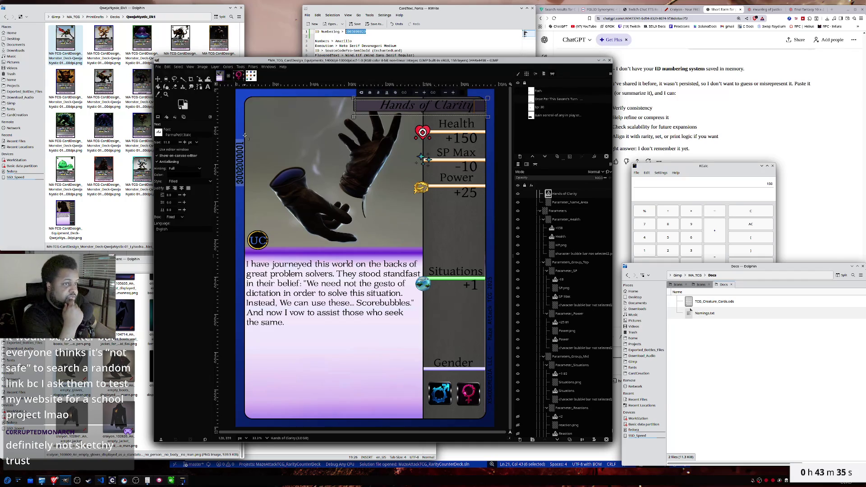
click(241, 153)
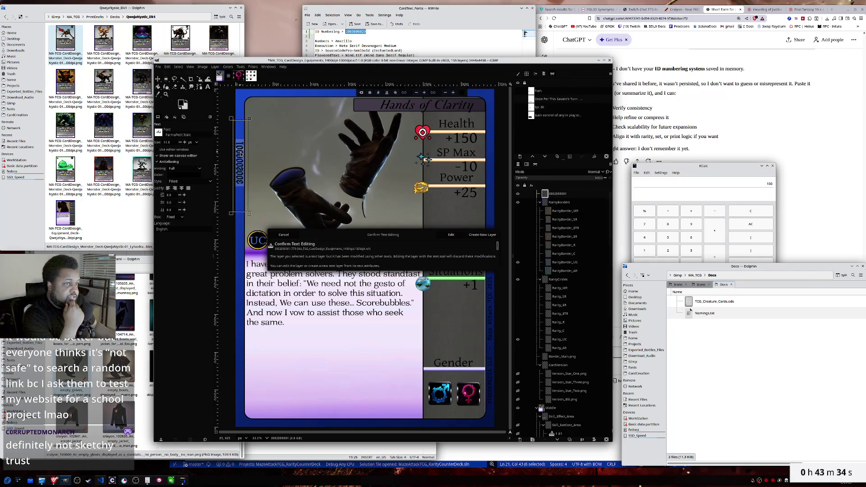
click(453, 237)
key(BackSpace)
text(2)
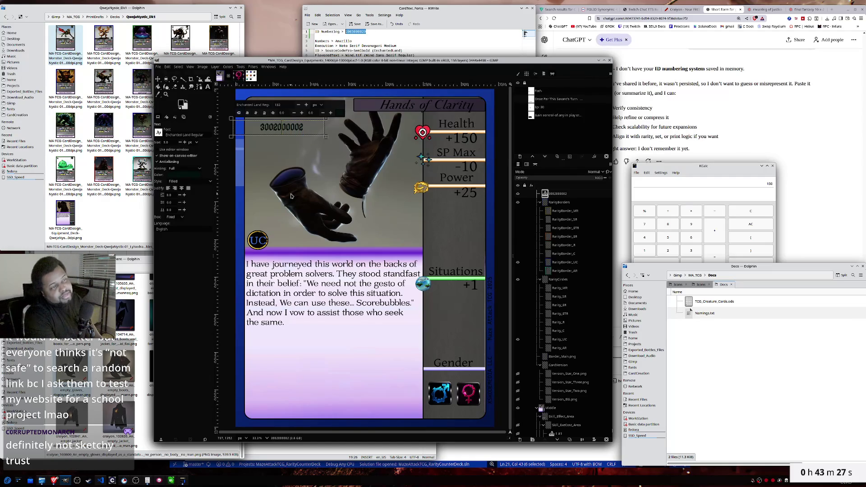
key(Home)
key(Delete)
text(2)
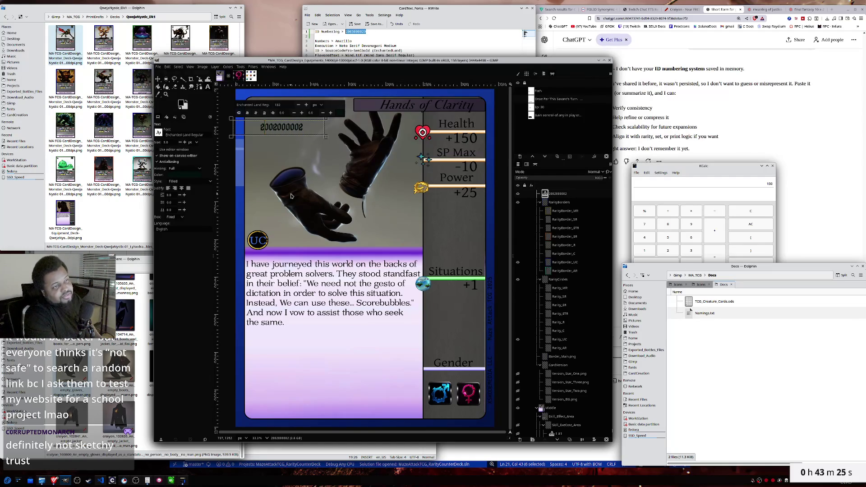
key(Escape)
Rotate the ID text -90° and move it onto the left blue border
key(m)
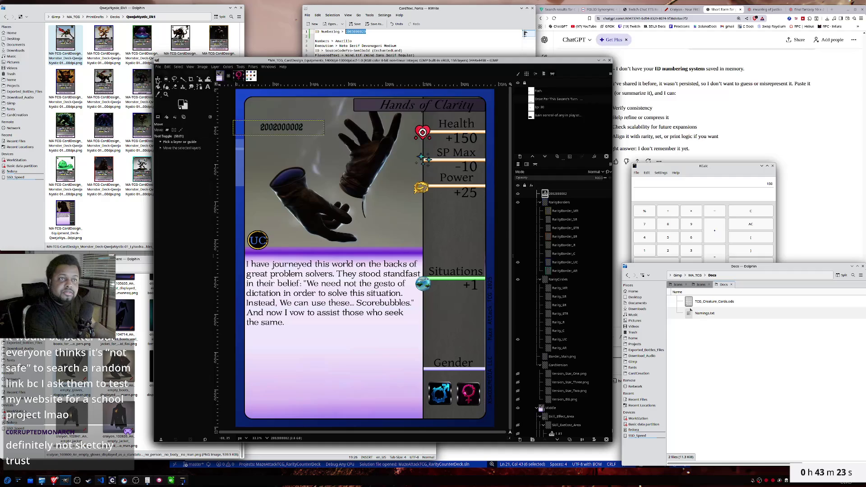
key(shift+r)
click(248, 132)
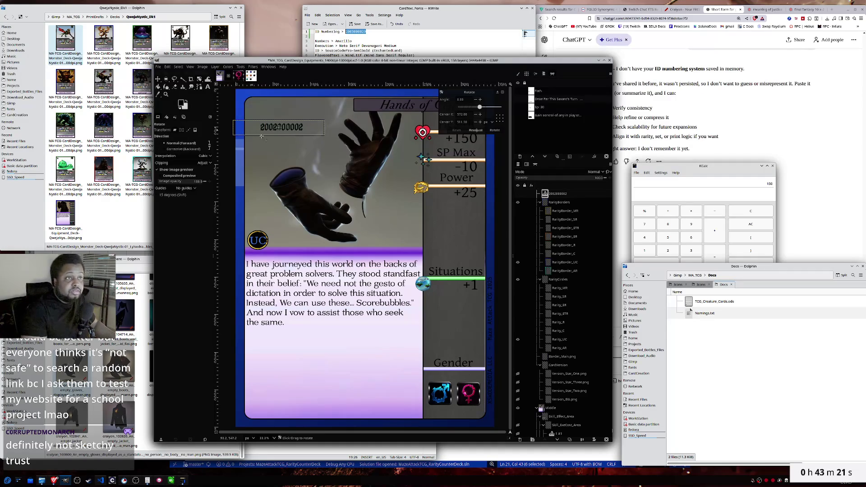
click(449, 100)
key(BackSpace)
text(-90)
key(Return)
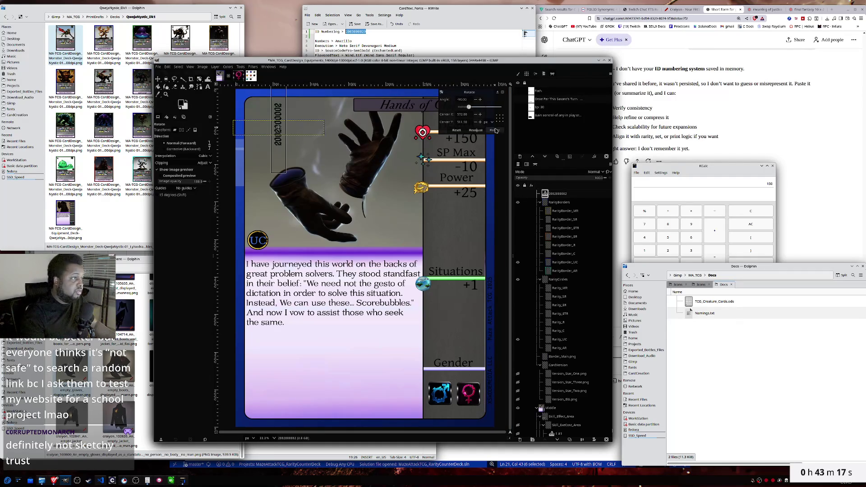
click(495, 130)
key(m)
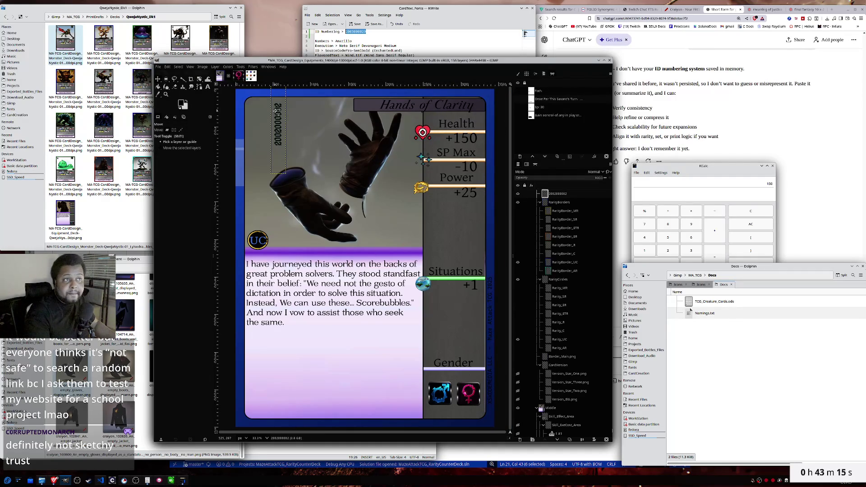
drag(276, 110, 237, 149)
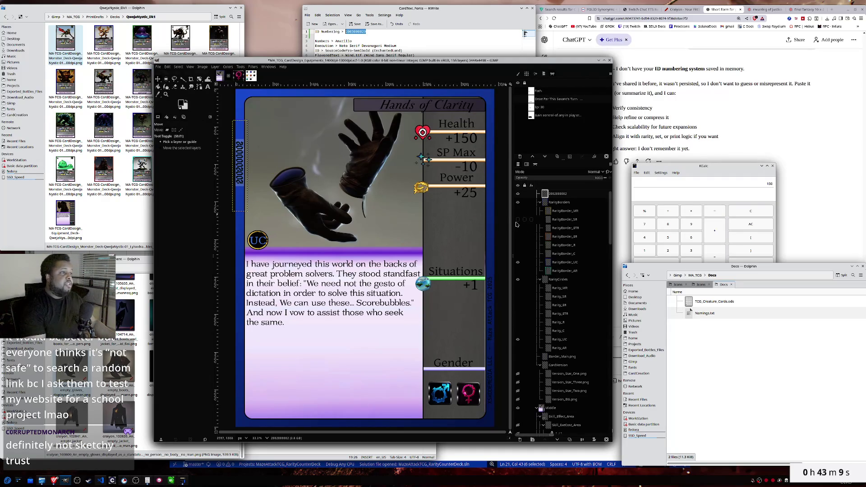
key(t)
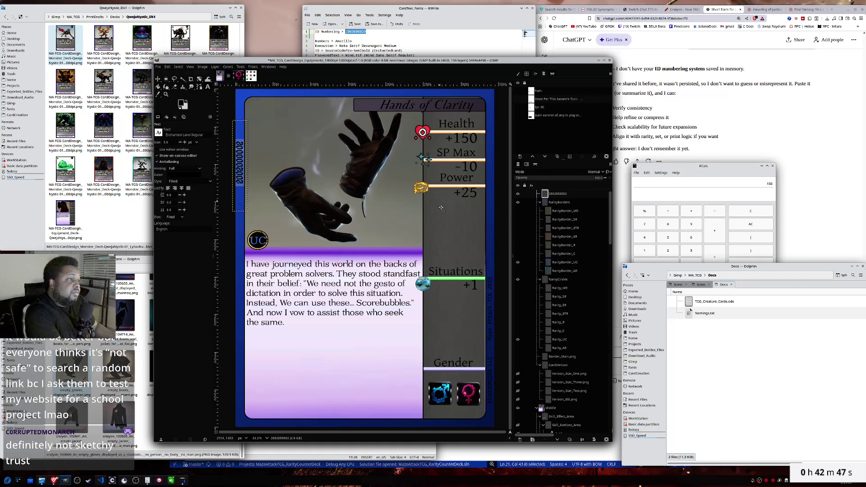
Open the QwejaNystic card from PrintDrafts > Savants in Gwenview, placed on the right
click(115, 17)
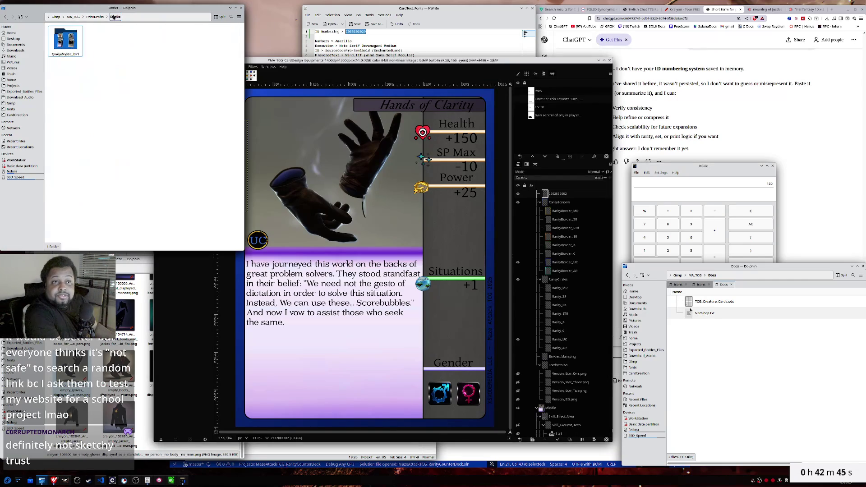
click(95, 17)
click(104, 45)
double_click(104, 45)
double_click(67, 43)
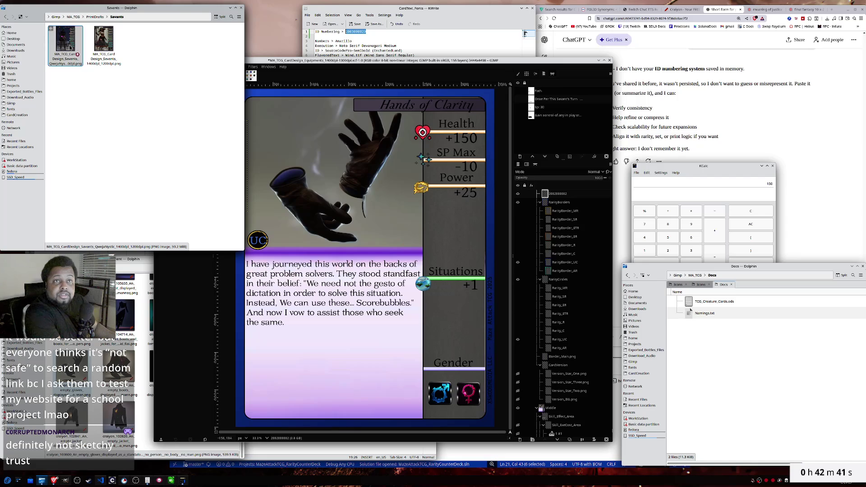
drag(350, 71, 590, 68)
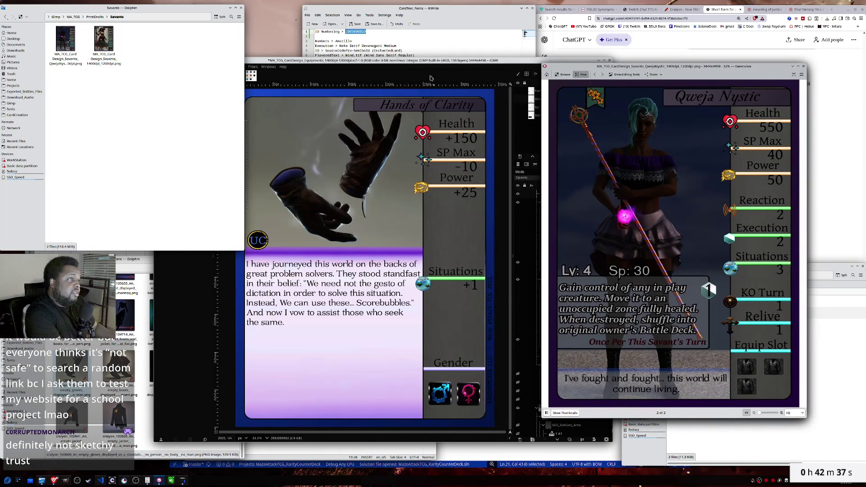
click(444, 88)
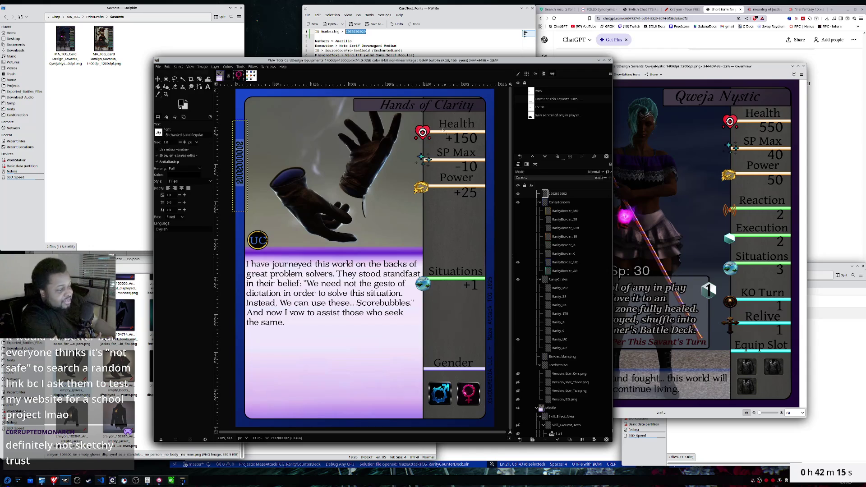
Hide the Parameter_Health (+150) layer and select the SP Max -10 value layer
scroll(594, 258, down, 10)
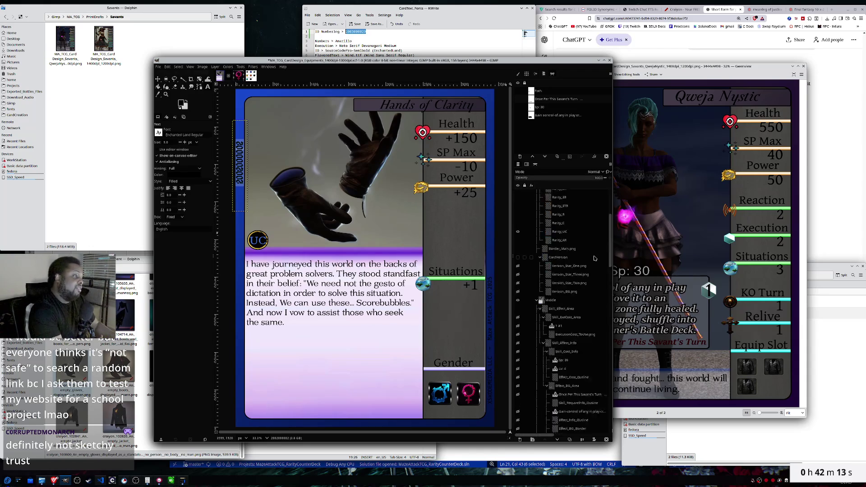
scroll(593, 258, up, 10)
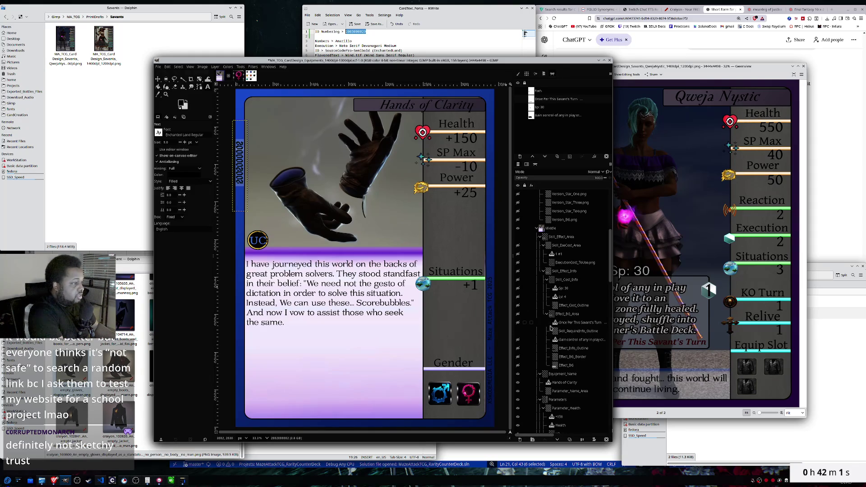
scroll(542, 288, down, 3)
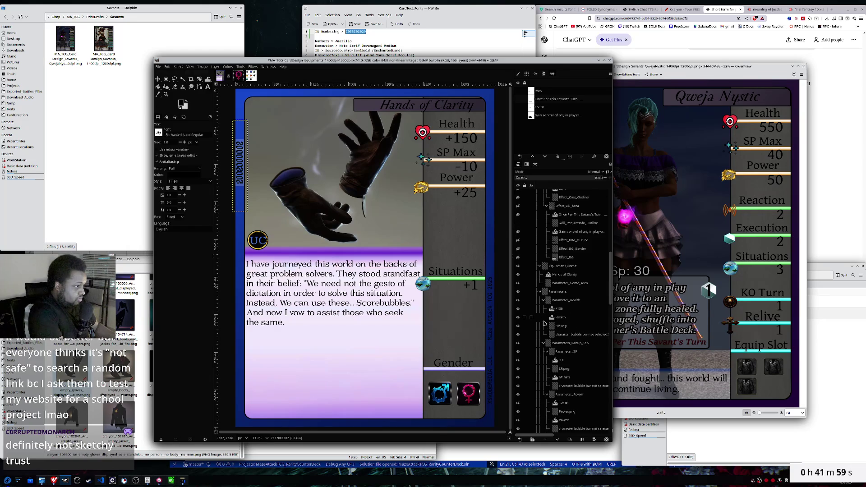
click(519, 301)
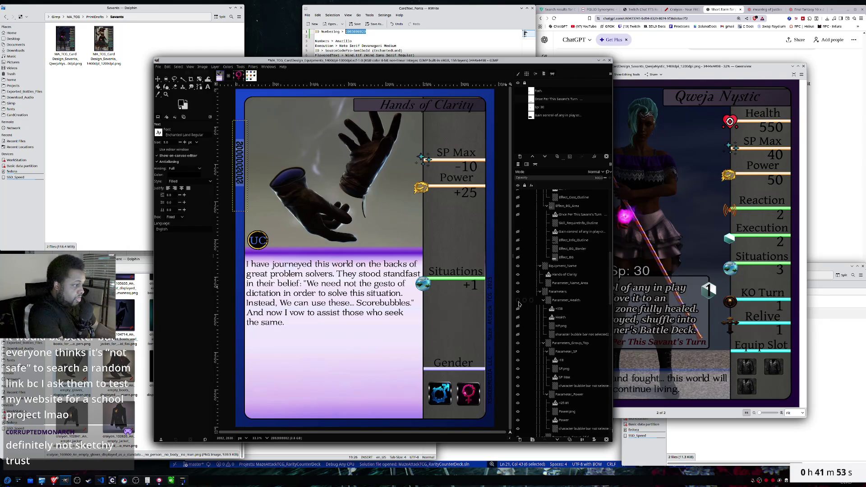
scroll(519, 305, down, 2)
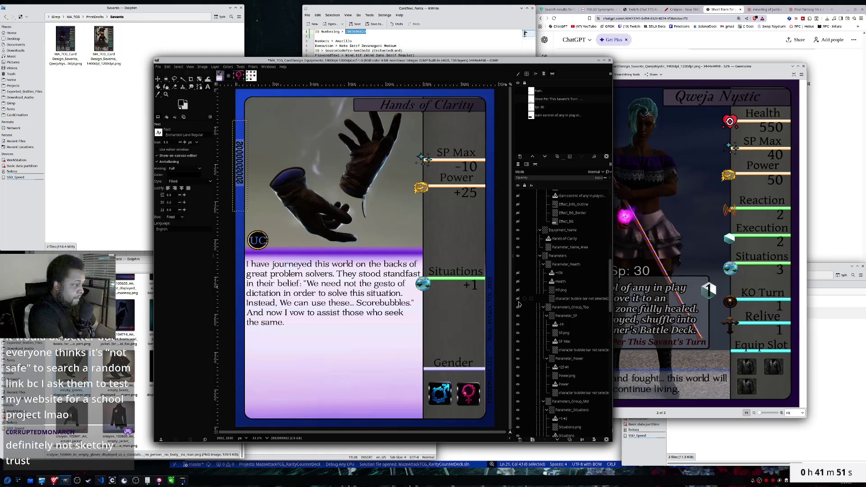
scroll(519, 305, down, 2)
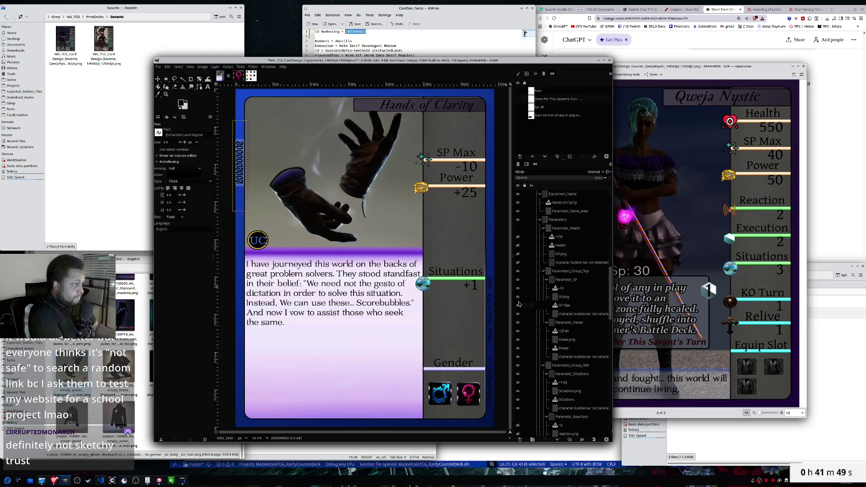
click(560, 289)
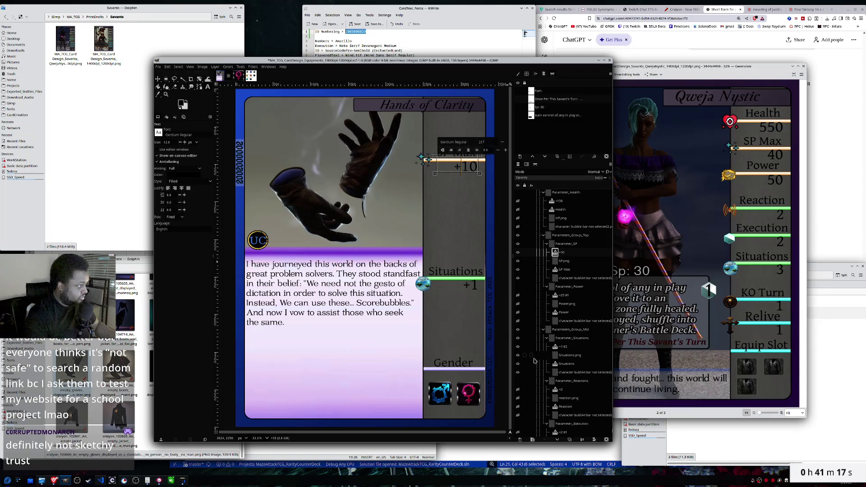
Show Parameter_KOCount (KO Turn +1) and hide Parameter_Situations (+1)
scroll(534, 361, down, 3)
scroll(534, 361, down, 3)
click(518, 332)
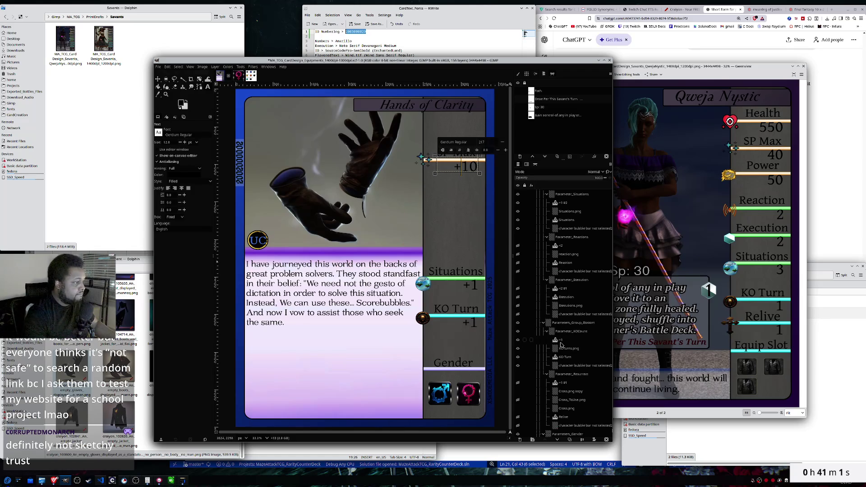
scroll(560, 345, up, 3)
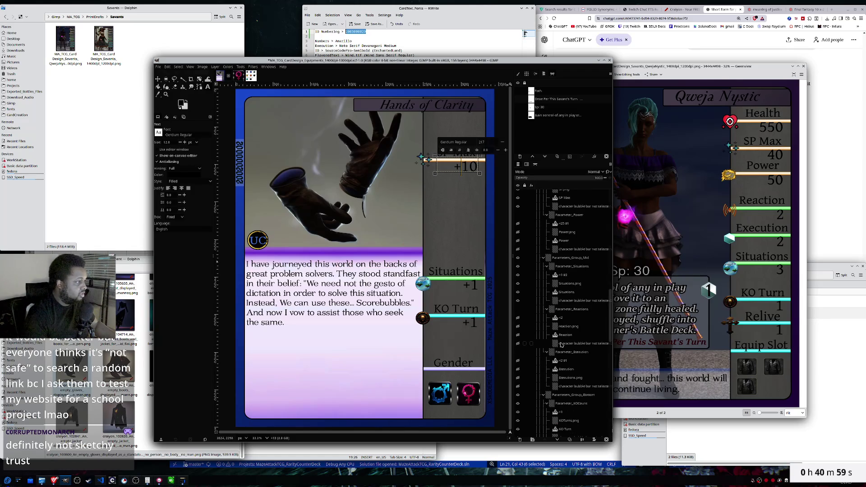
click(518, 266)
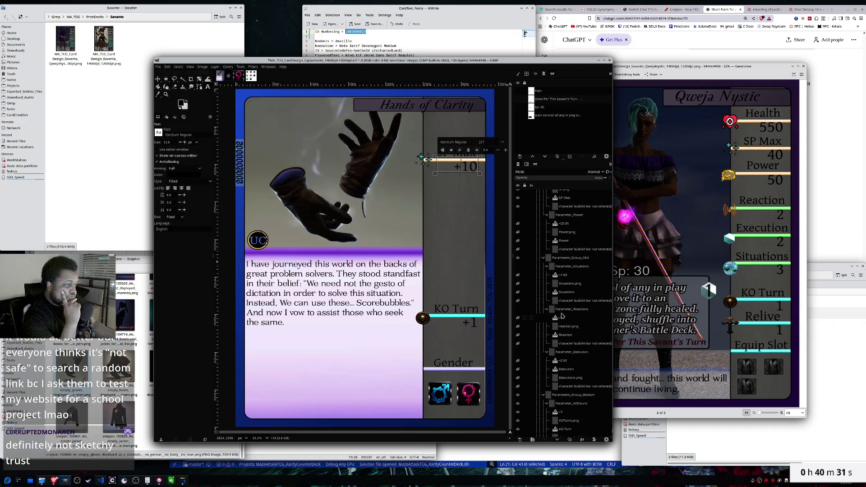
Show the Clothing_Requirements group so Neatquipwards with Hat of Reason +25 appears
scroll(560, 285, up, 3)
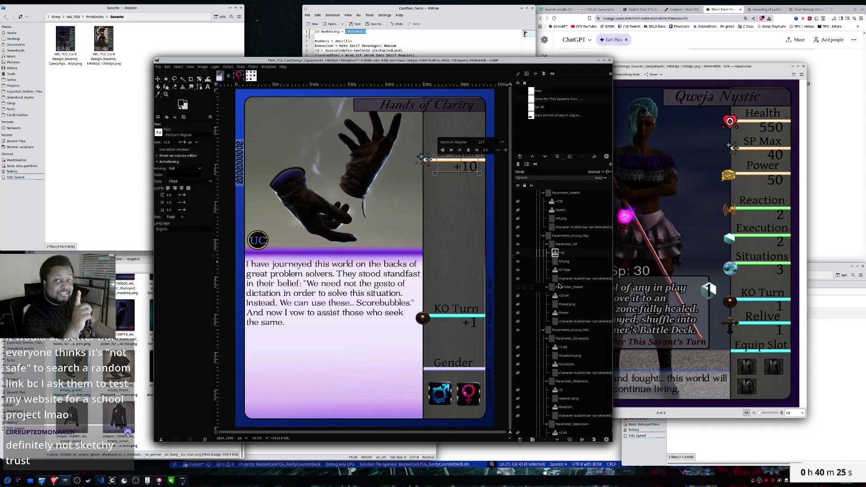
scroll(559, 285, down, 3)
scroll(559, 285, down, 10)
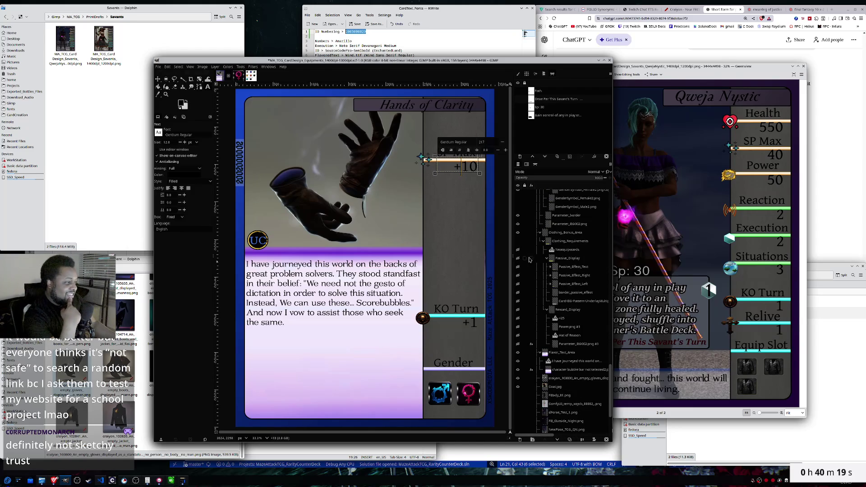
click(518, 242)
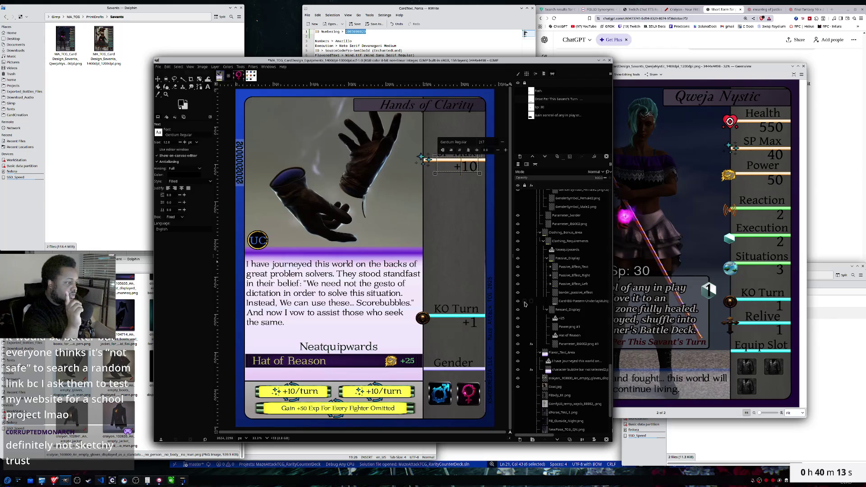
Hide the Passive_Display group holding the +10/turn and Gain +50 Exp bars
click(518, 259)
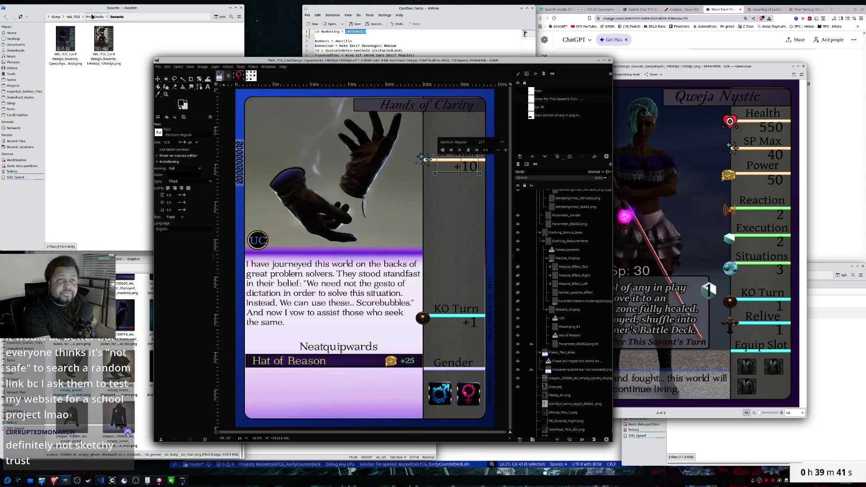
click(93, 17)
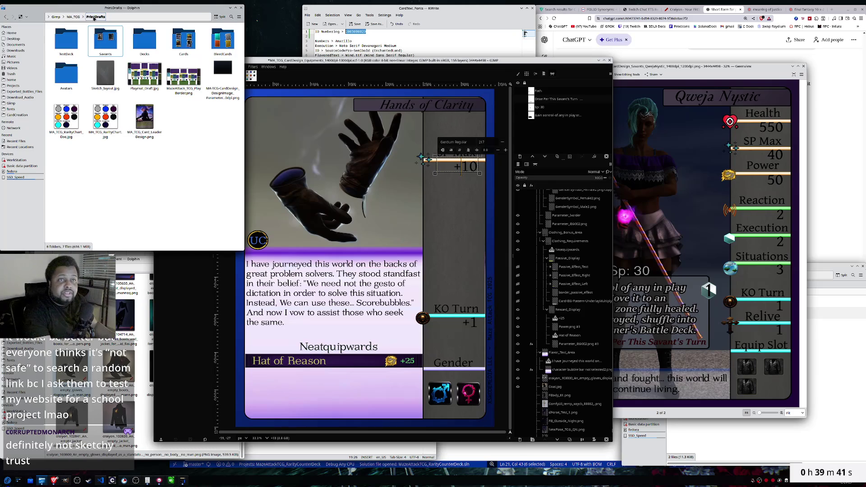
Preview the Coat Of Justice equipment card from Decks > QwejaNystic_Dk1 in Gwenview
click(143, 38)
click(65, 40)
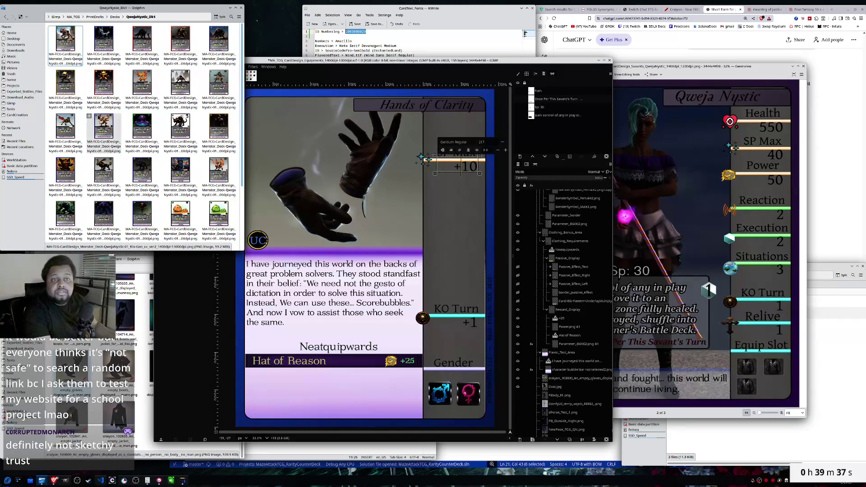
scroll(97, 118, down, 2)
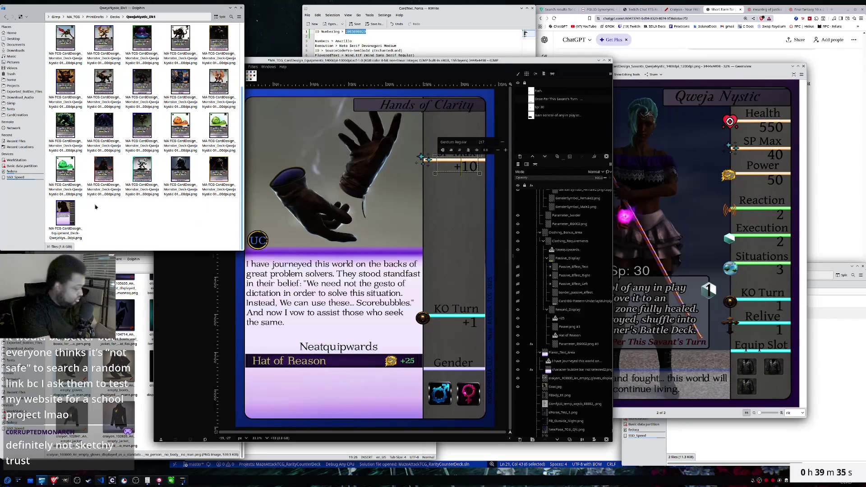
scroll(95, 207, down, 3)
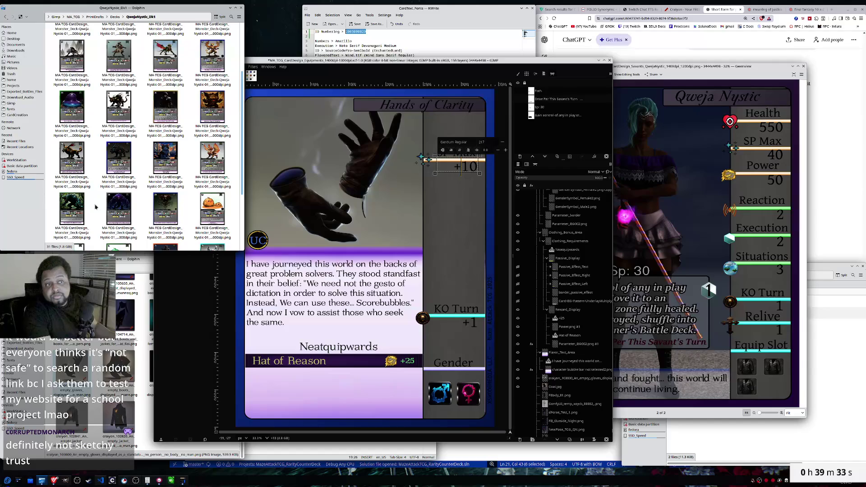
double_click(165, 208)
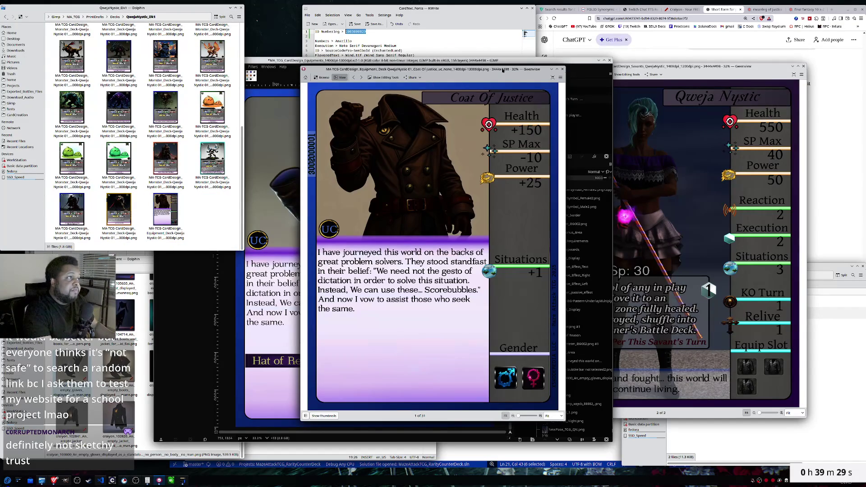
click(562, 69)
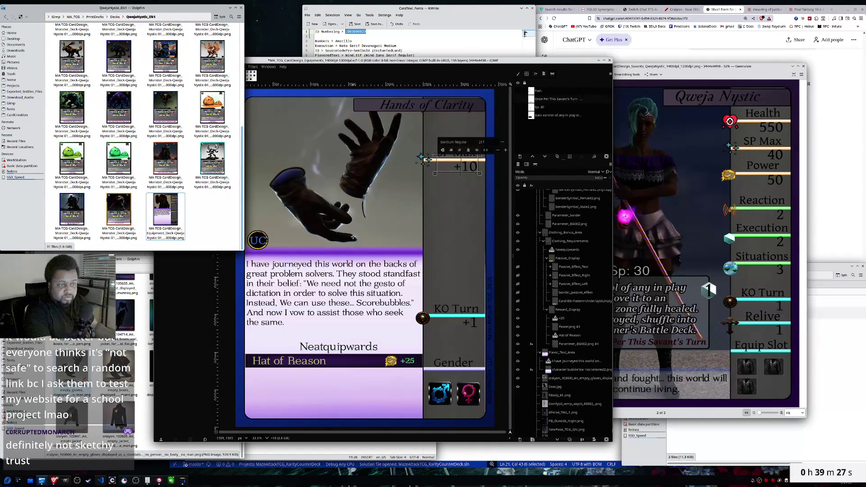
click(330, 361)
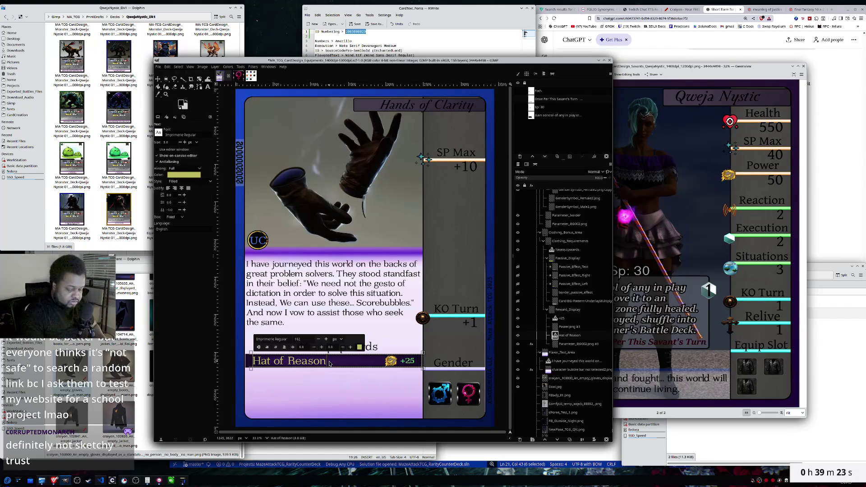
Rename the Hat of Reason reward to 'Coat of Justice', checking the Coat of Justice card image
key(ctrl+a)
text(Coat)
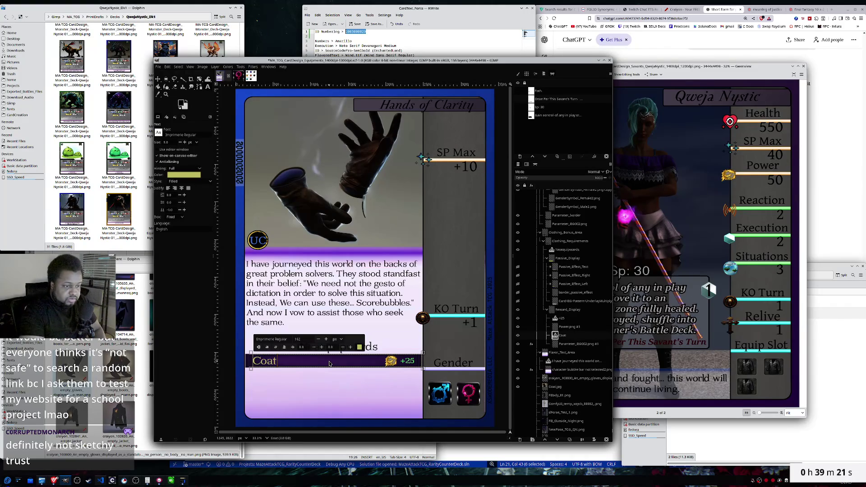
text( of Jus)
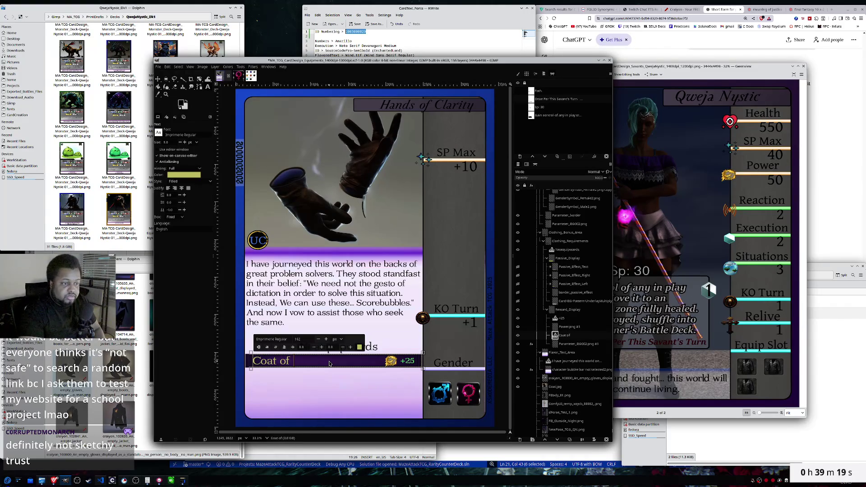
text(tice)
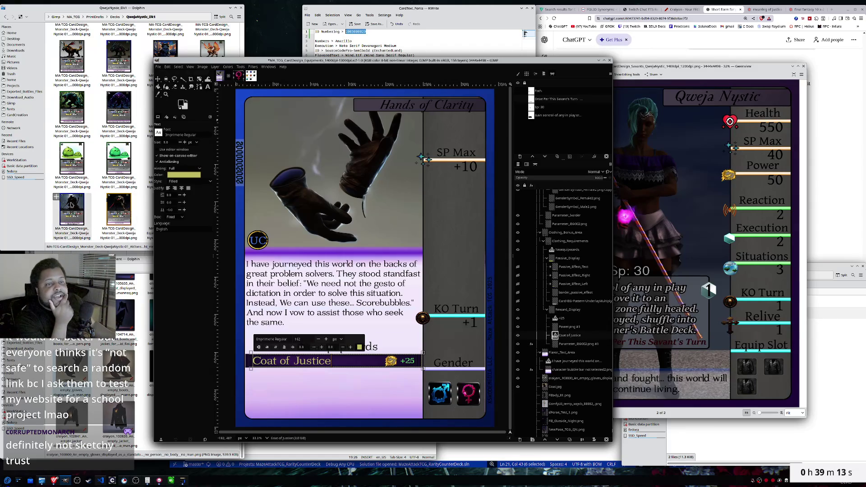
click(38, 207)
double_click(162, 215)
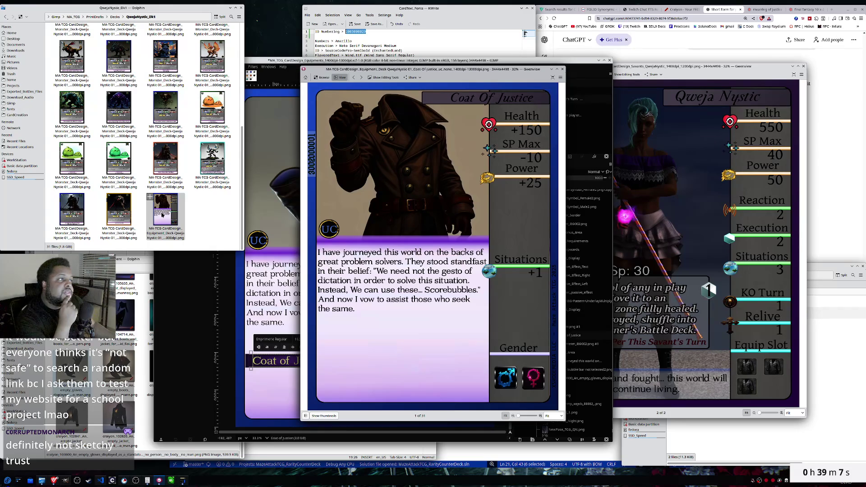
click(562, 69)
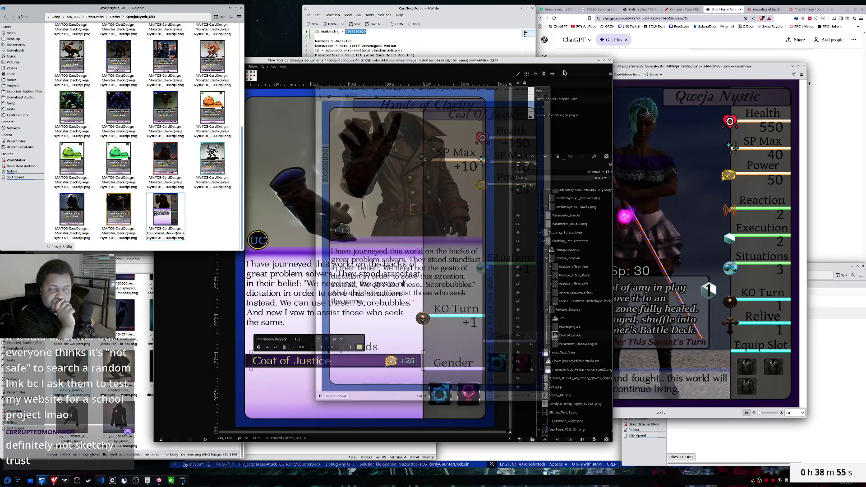
click(423, 107)
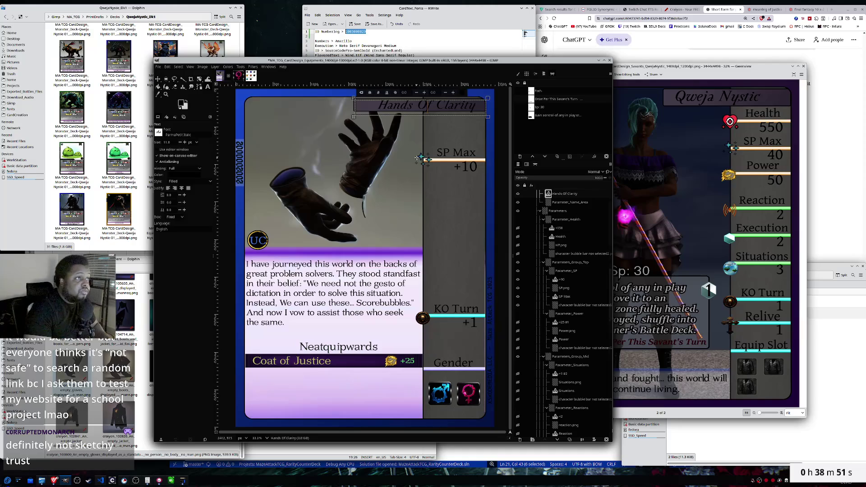
Change the reward name to 'Coat Of Justice', then show the Docs folder's icon images
click(287, 362)
key(BackSpace)
key(BackSpace)
text(Of)
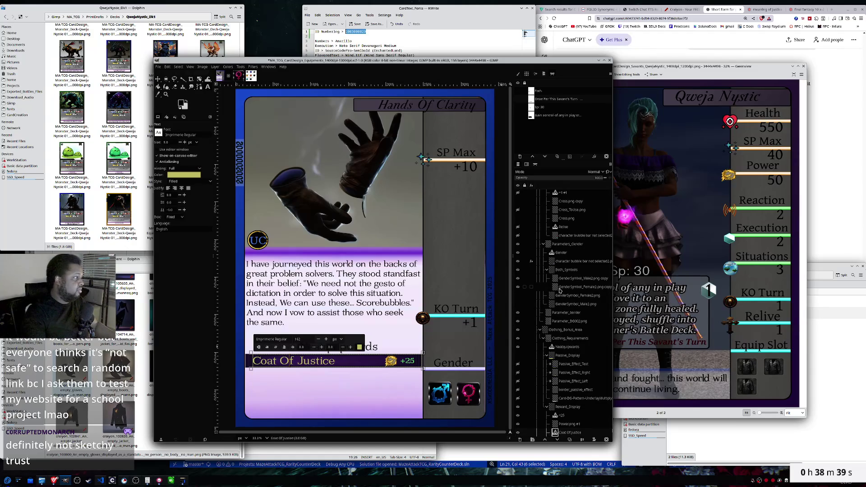
click(842, 383)
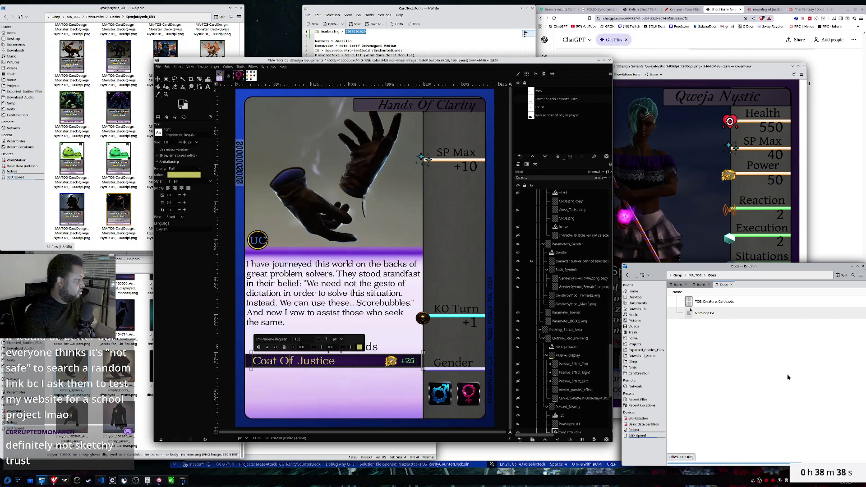
click(699, 285)
Browse the Icons folder, select the Power.png #1 layer, and drag reaction.png onto the card
scroll(727, 432, up, 3)
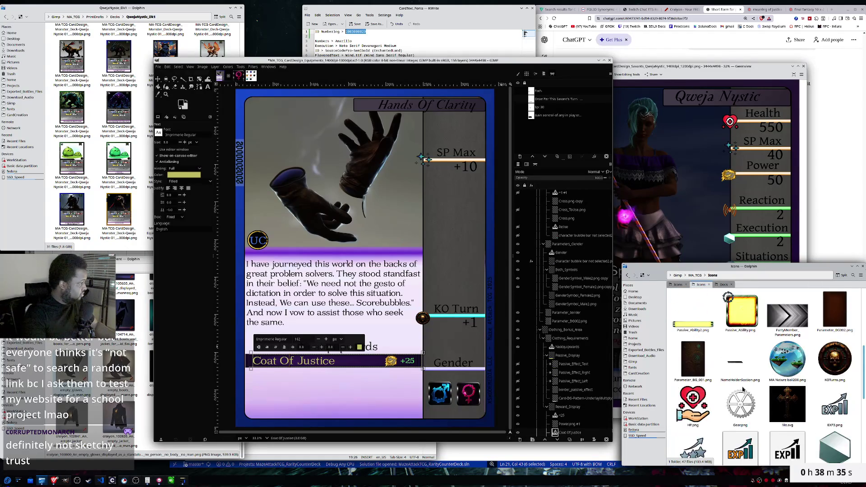
scroll(727, 432, down, 1)
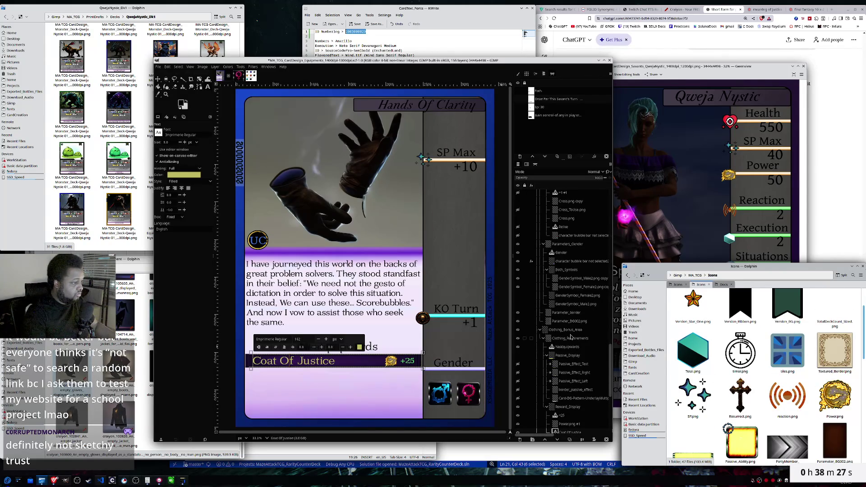
scroll(570, 336, down, 5)
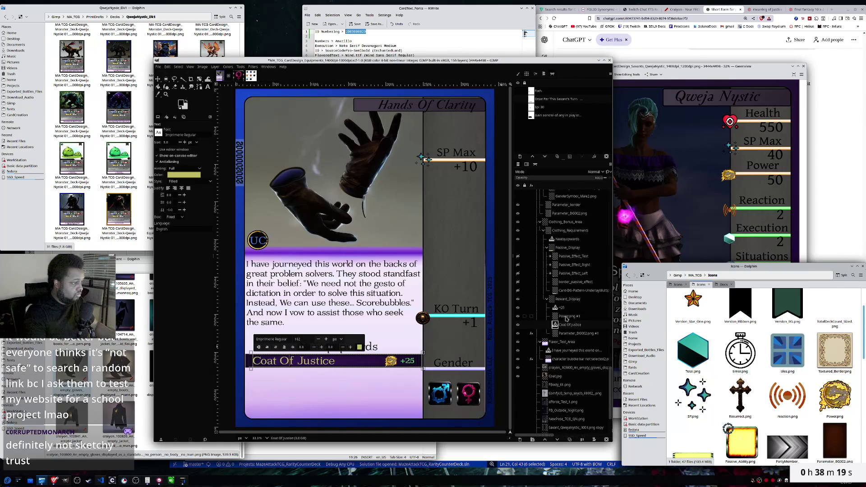
click(567, 316)
mouse_move(787, 397)
mouse_down()
mouse_move(586, 406)
mouse_move(364, 351)
mouse_up()
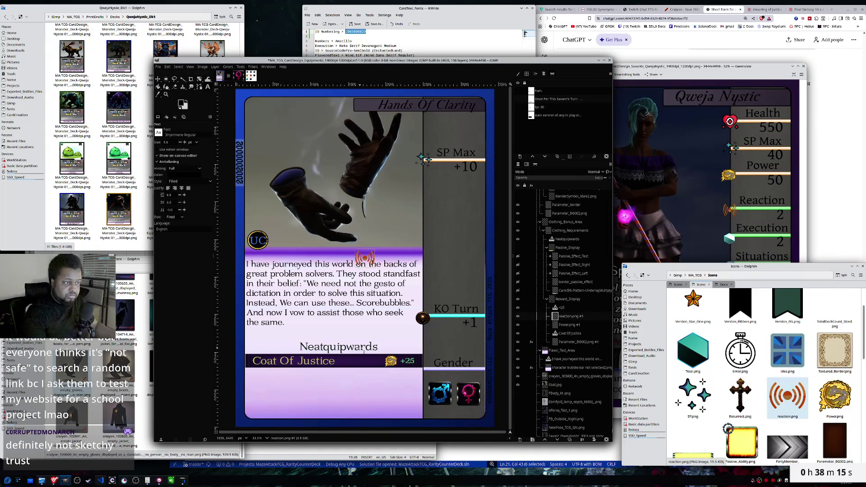
Move the reaction icon over the Power icon and hide the Power.png #1 layer
key(m)
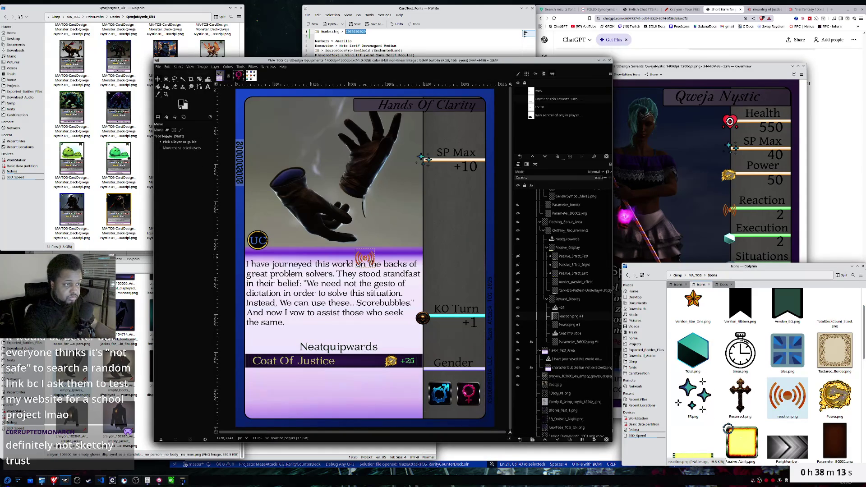
drag(384, 358, 390, 362)
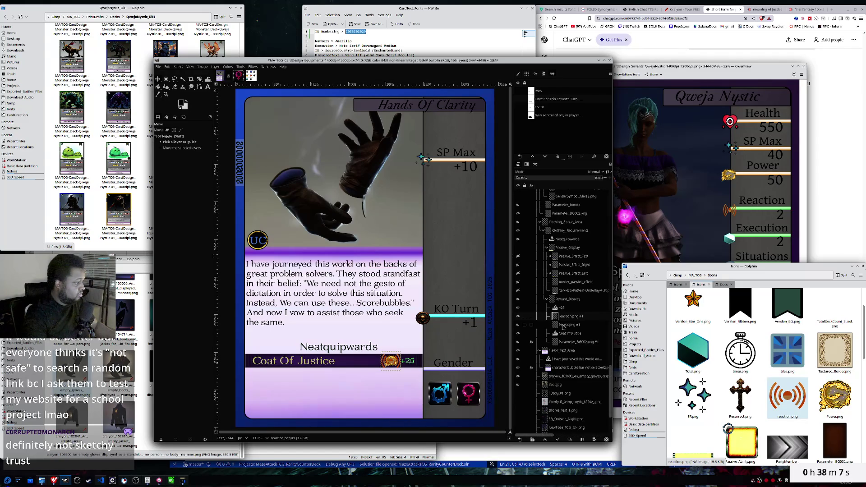
click(517, 325)
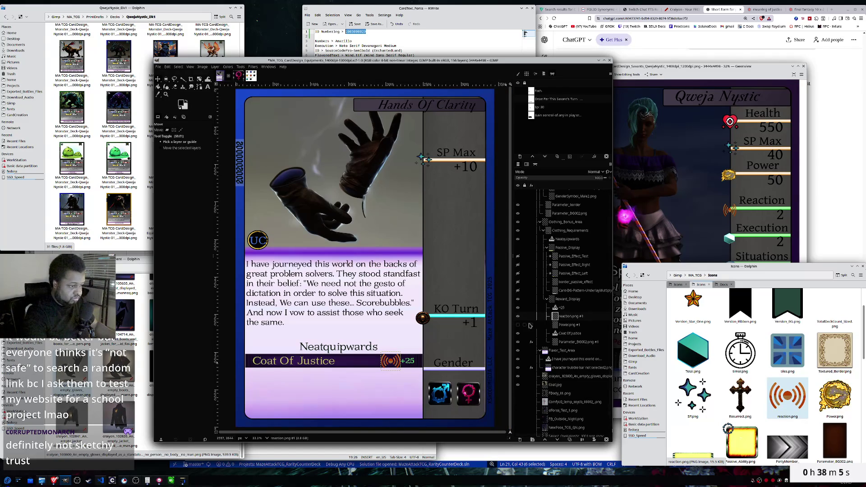
Scale the reaction icon with aspect ratio locked, trying heights of 248, 230 and 200 px
key(shift+s)
click(449, 155)
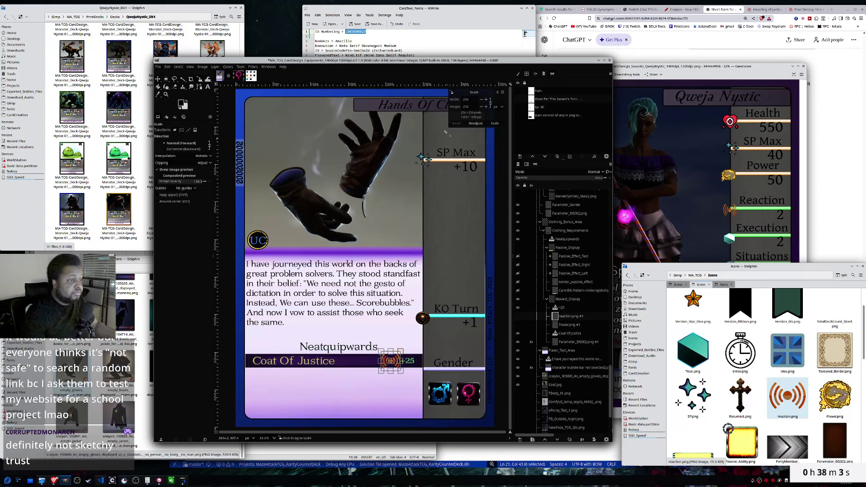
click(490, 103)
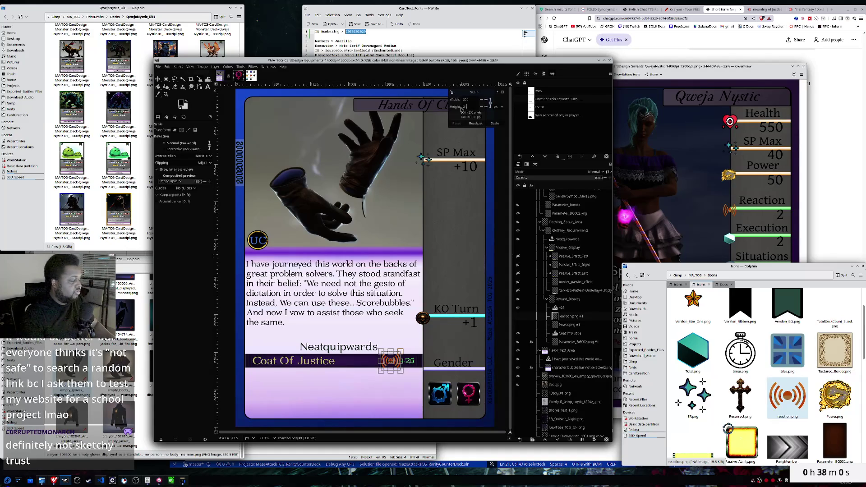
text(48)
key(Tab)
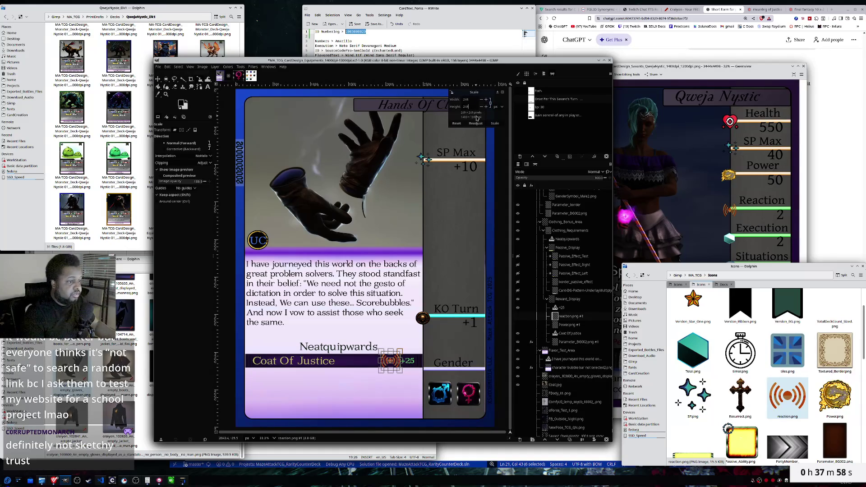
click(489, 123)
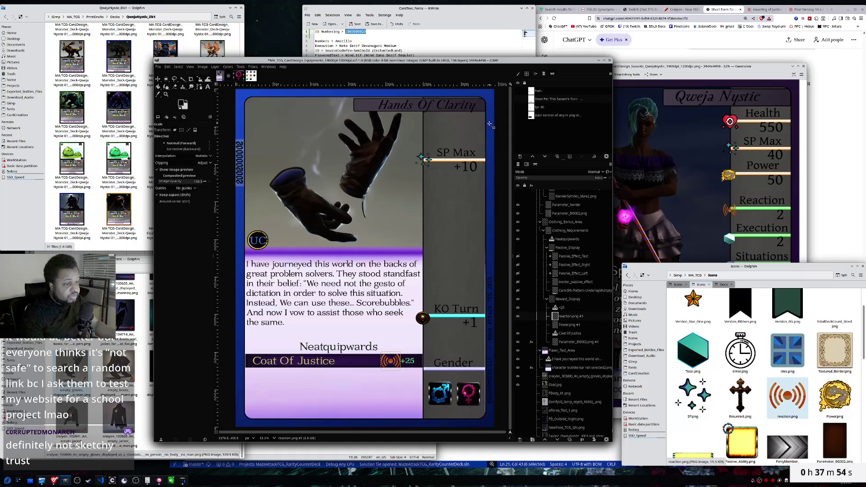
click(489, 124)
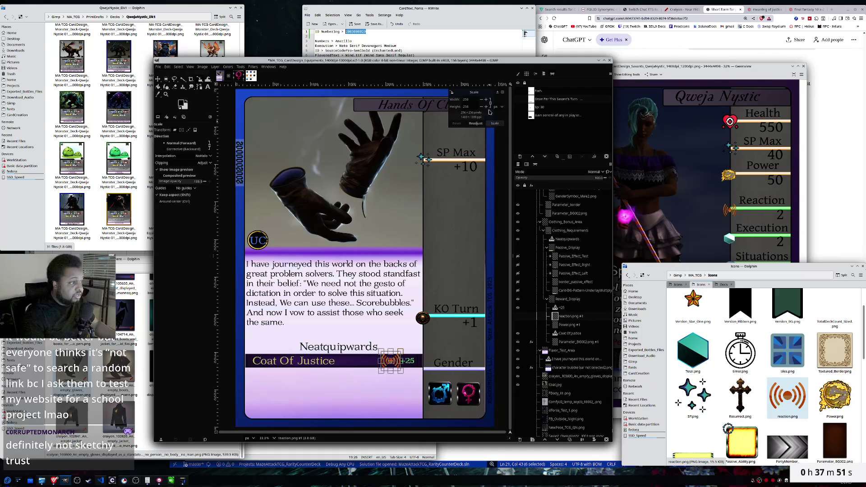
drag(473, 107, 456, 107)
text(230)
key(Tab)
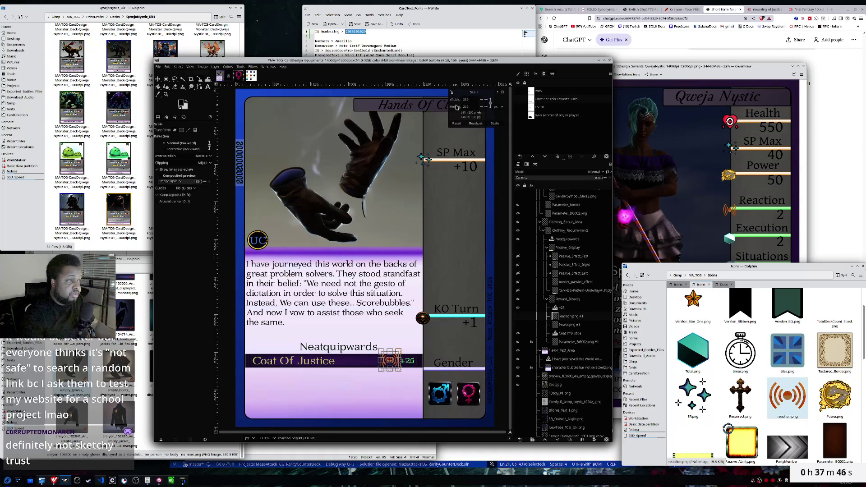
text(200)
key(Tab)
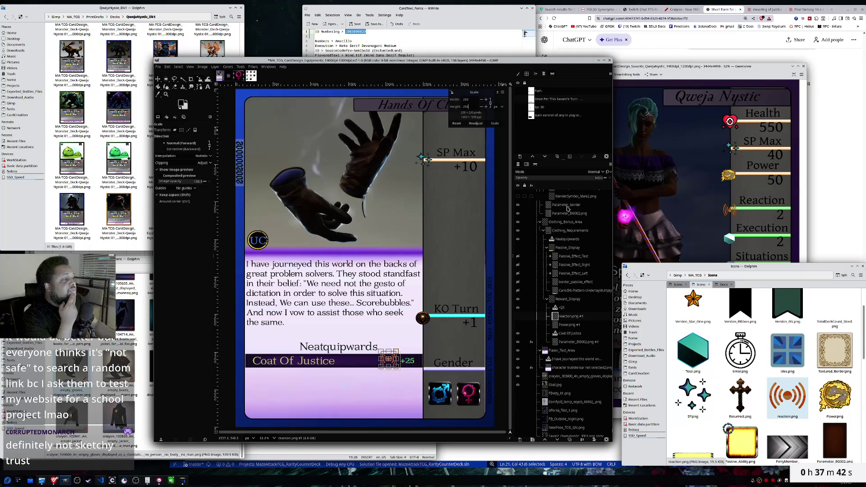
Check the Power.png #1 layer's size without changing it
right_click(566, 326)
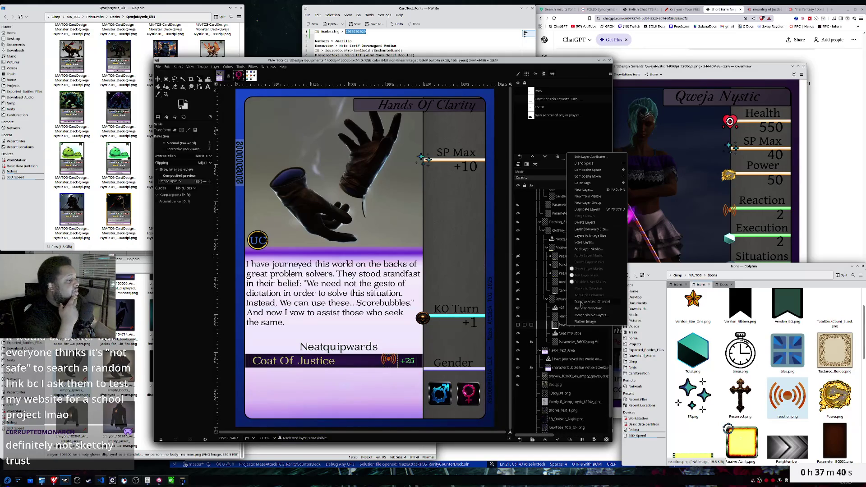
click(587, 243)
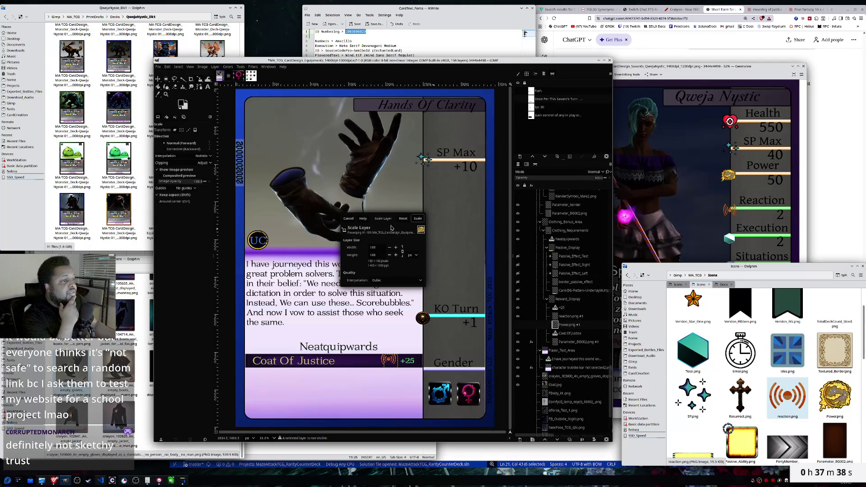
click(348, 218)
Rescale the reaction.png #1 layer to 180 px and nudge it into place beside +25
click(569, 316)
click(486, 340)
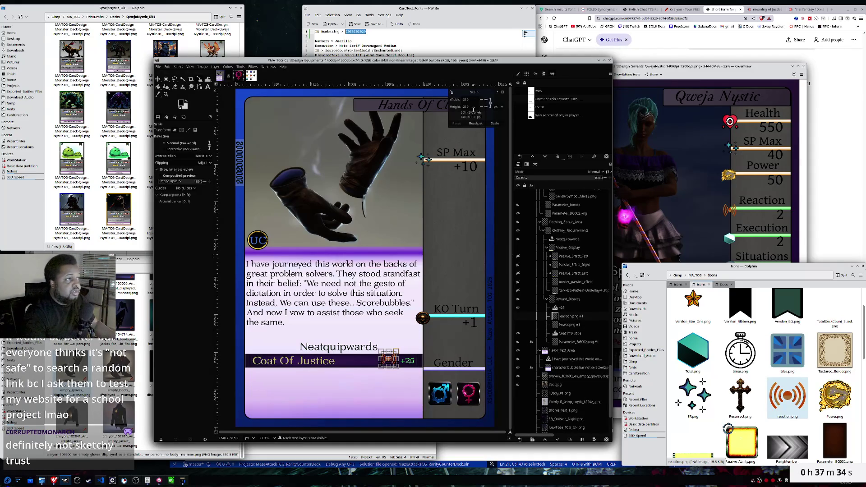
text(180)
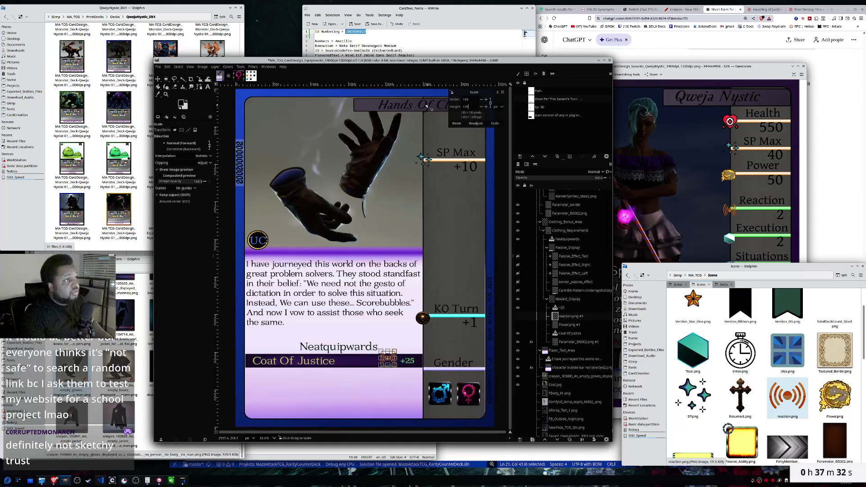
click(495, 123)
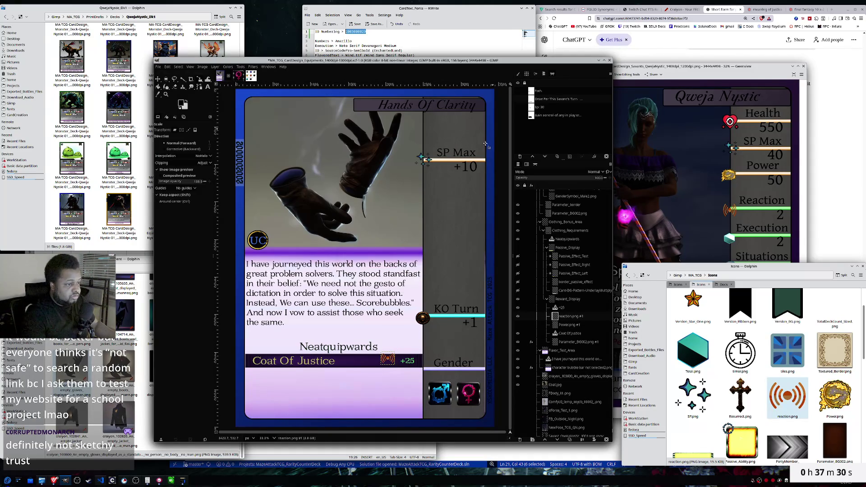
key(m)
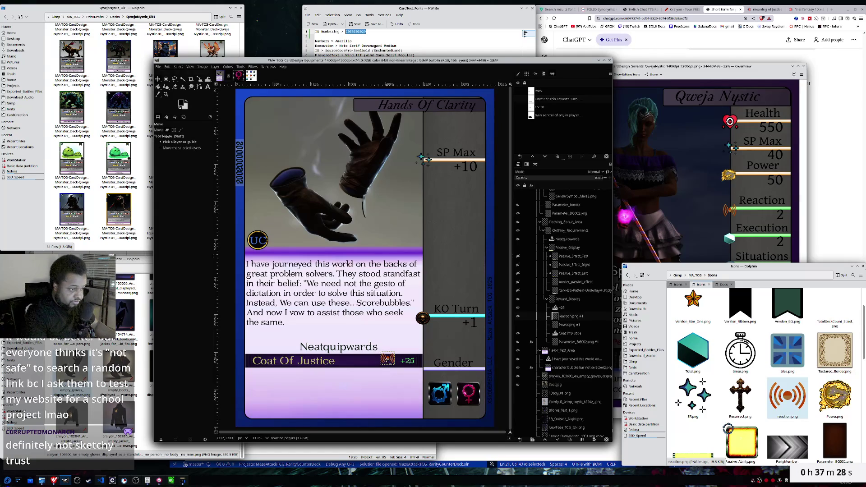
drag(388, 357, 392, 362)
key(t)
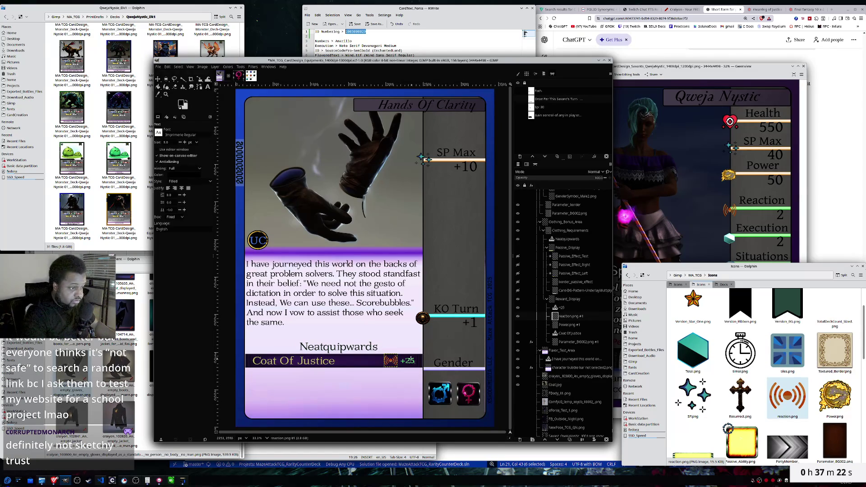
click(415, 360)
Change the reward value to +1 and select all of the flavor text paragraph
key(BackSpace)
key(BackSpace)
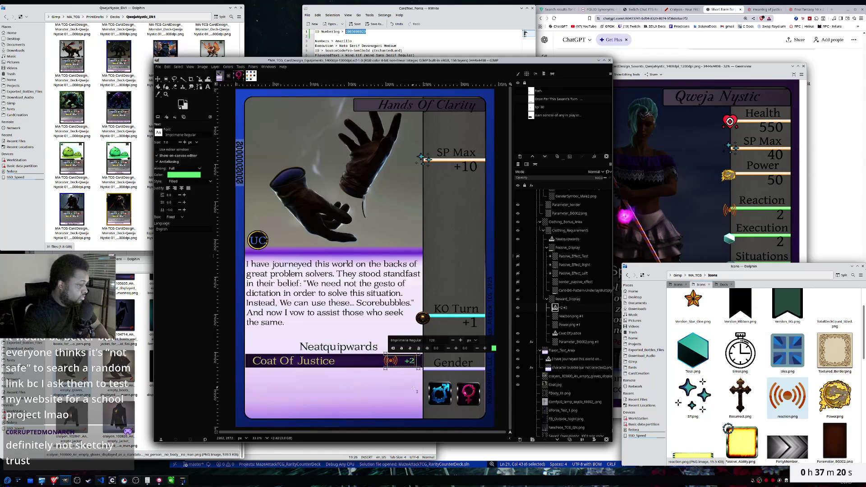
text(1)
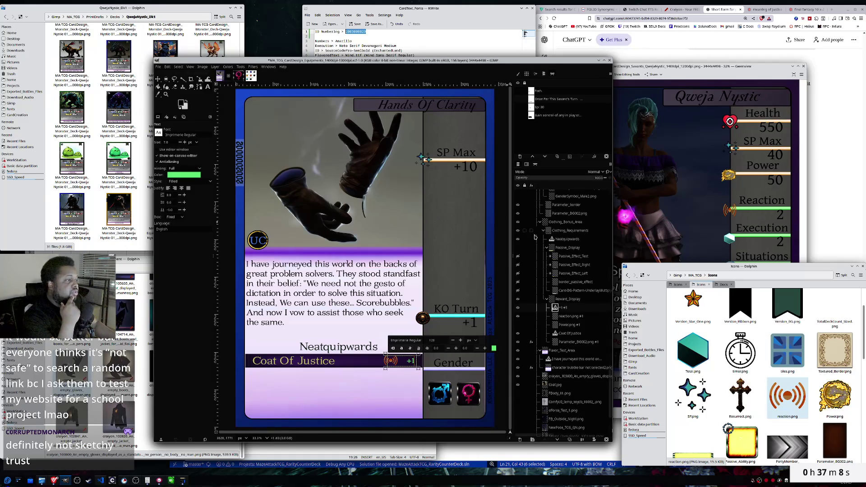
scroll(554, 328, up, 3)
scroll(554, 328, up, 10)
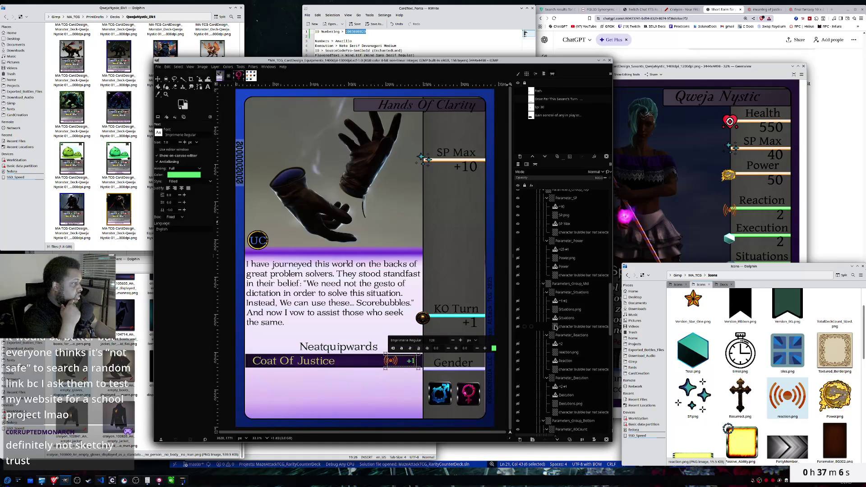
scroll(555, 328, up, 5)
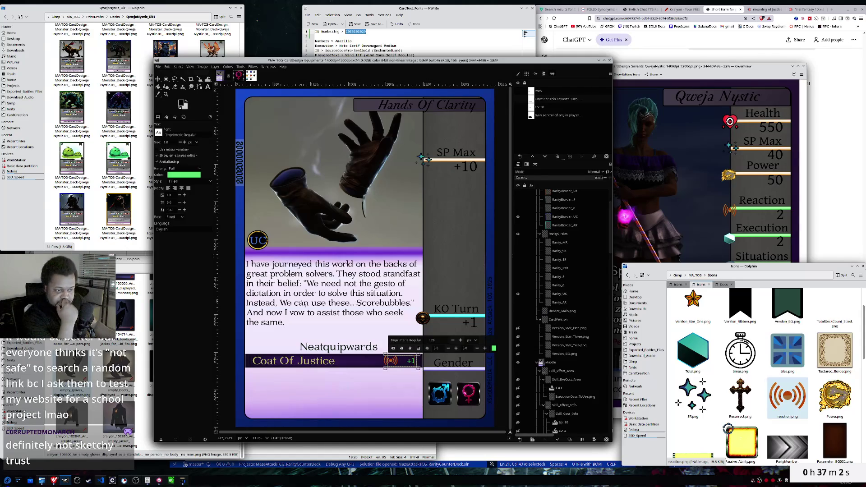
click(284, 322)
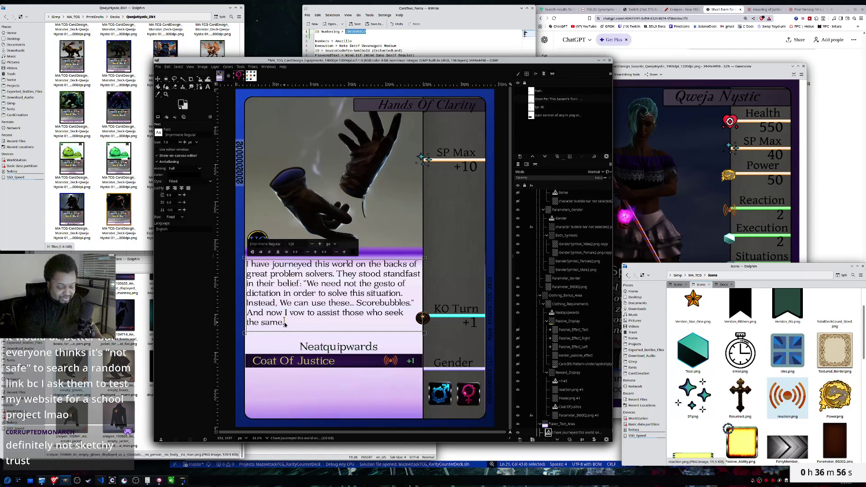
key(ctrl+a)
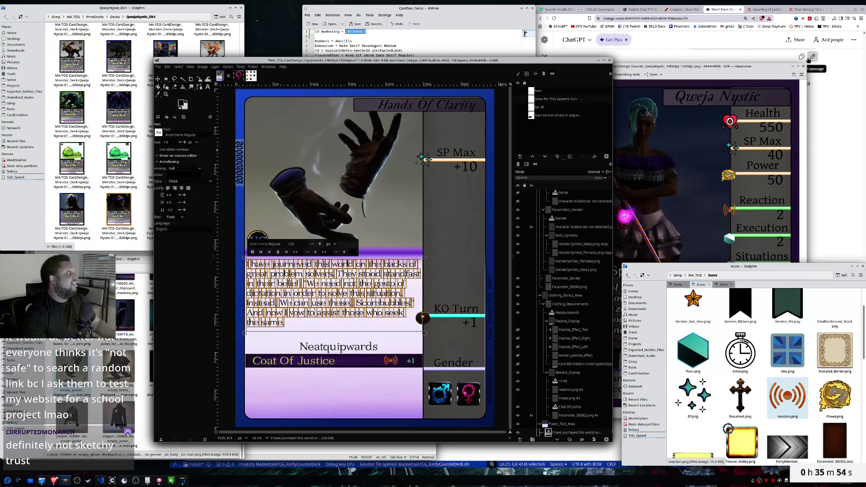
Open a new blank tab in Brave
click(831, 9)
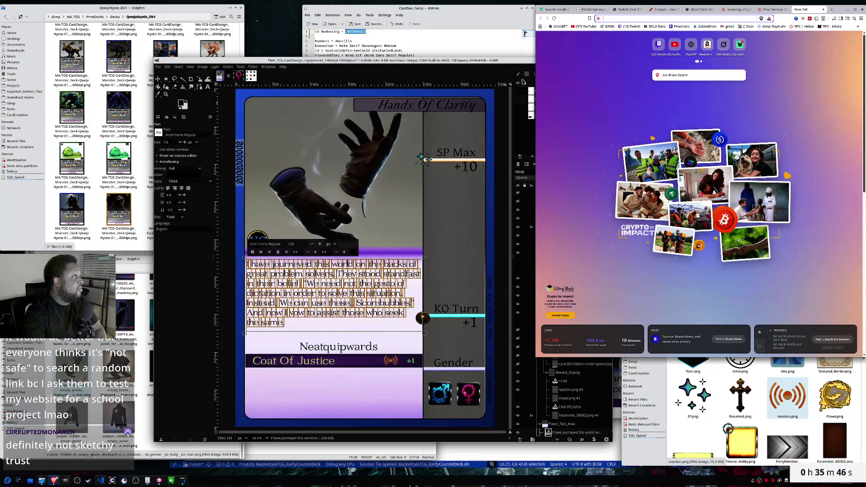
Search 'grammarly', open grammarly.com, and log in with a Google account
text(gramm)
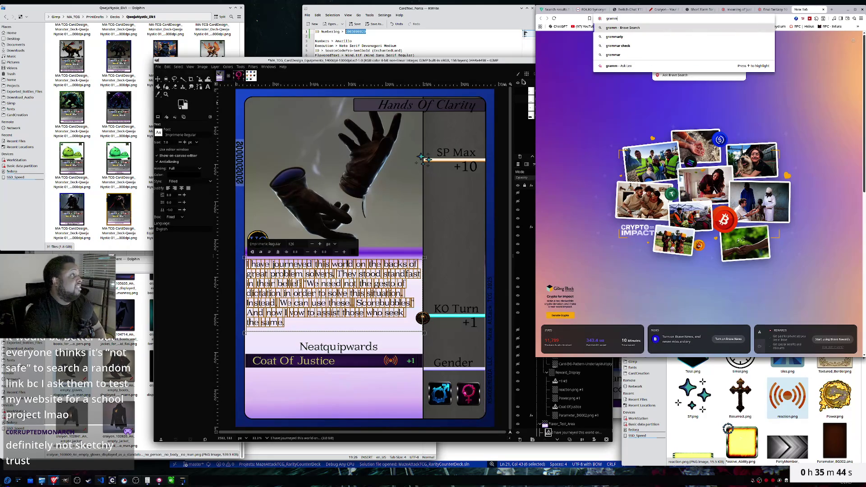
key(Down)
key(Return)
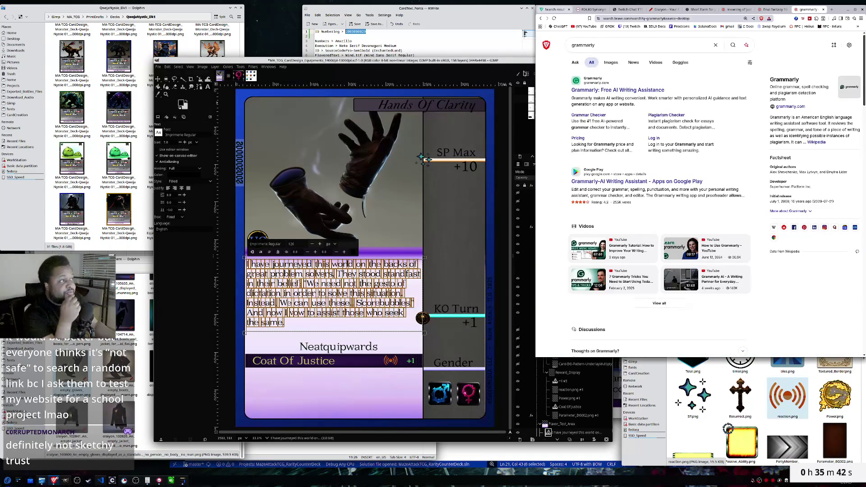
click(642, 92)
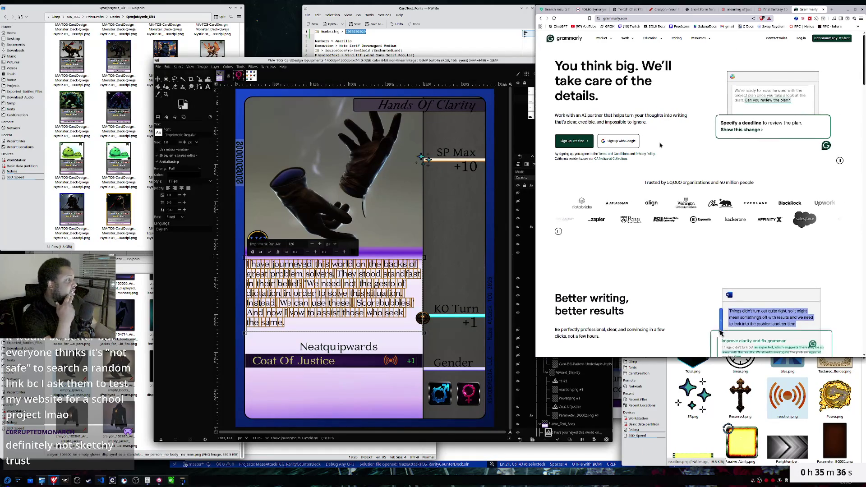
click(620, 140)
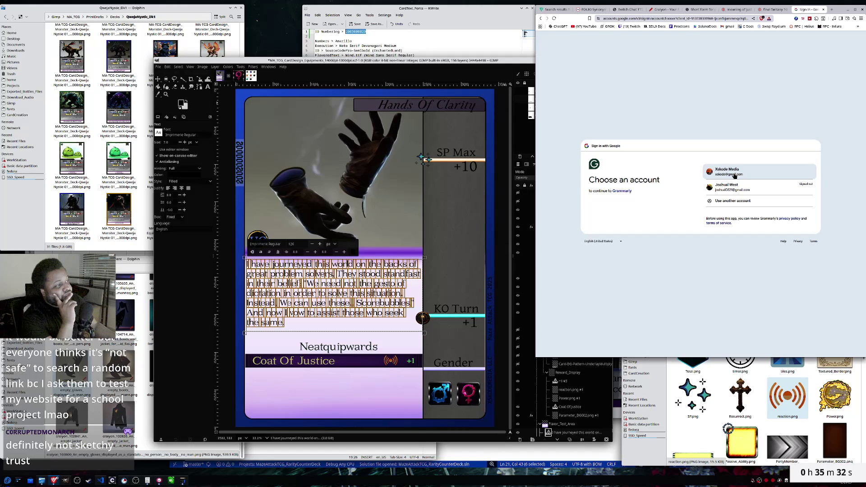
click(733, 176)
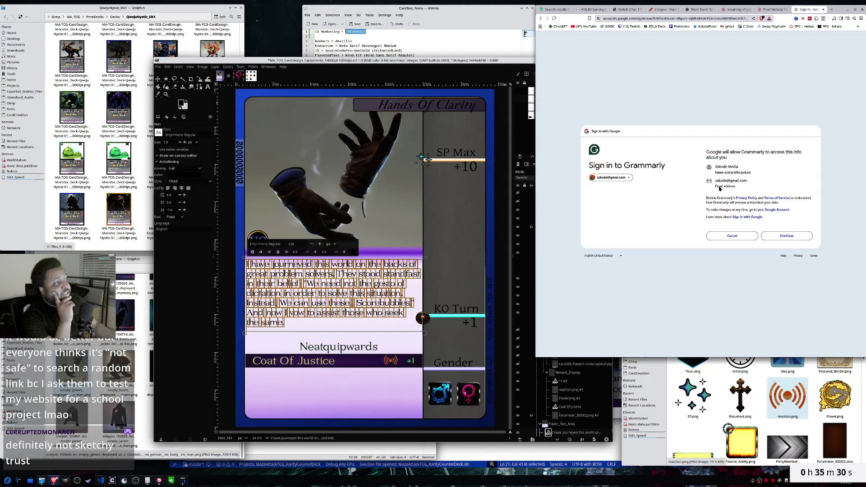
click(786, 235)
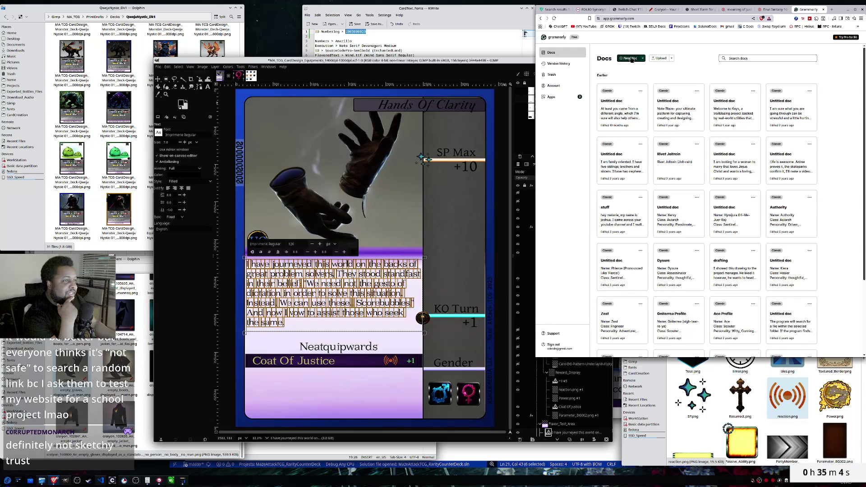
Create a New doc and close the 'Get ready for a new way to write' popup
click(630, 58)
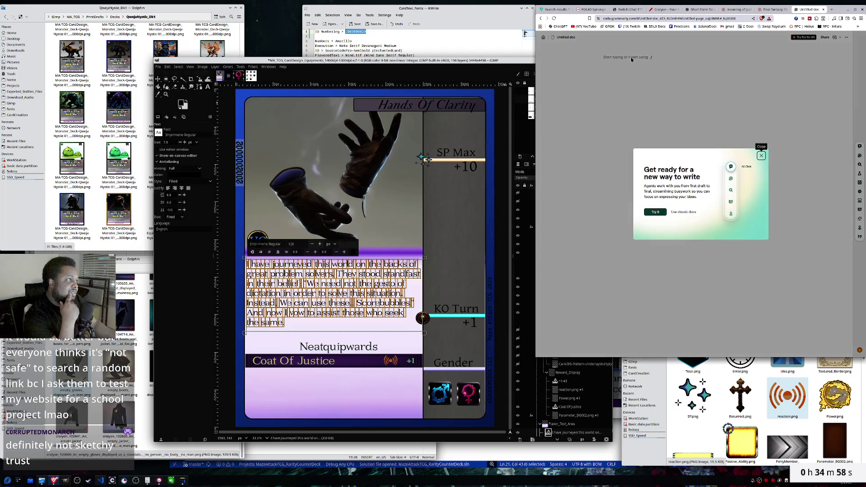
click(761, 155)
mouse_move(607, 57)
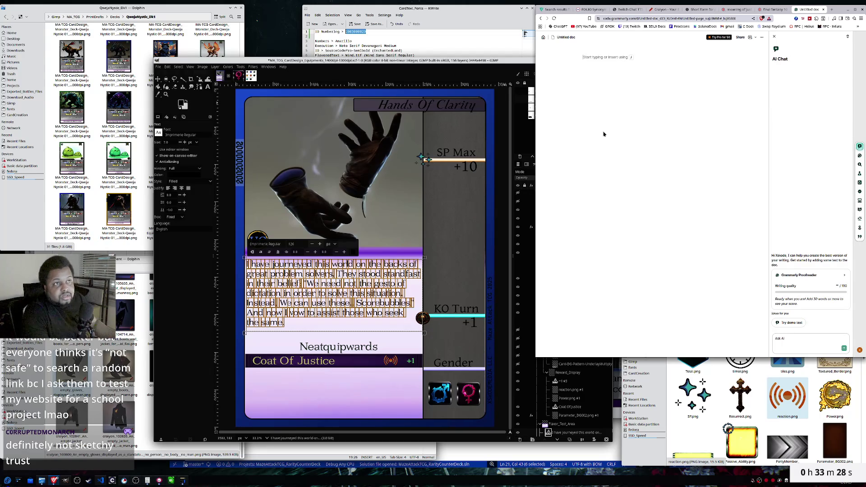
click(227, 66)
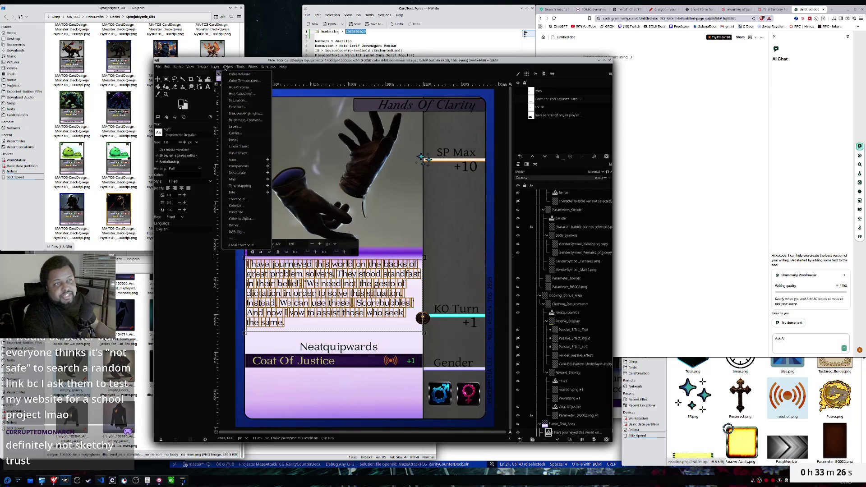
click(239, 94)
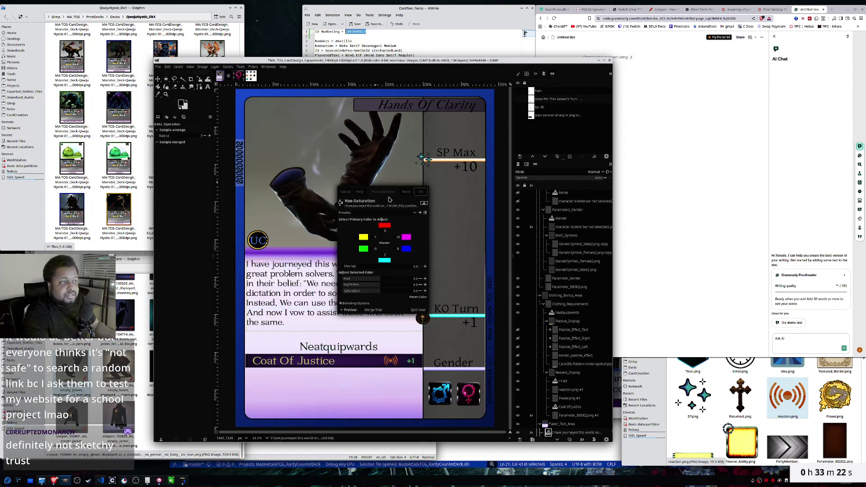
mouse_move(388, 200)
mouse_down()
mouse_move(155, 160)
mouse_move(192, 151)
mouse_up()
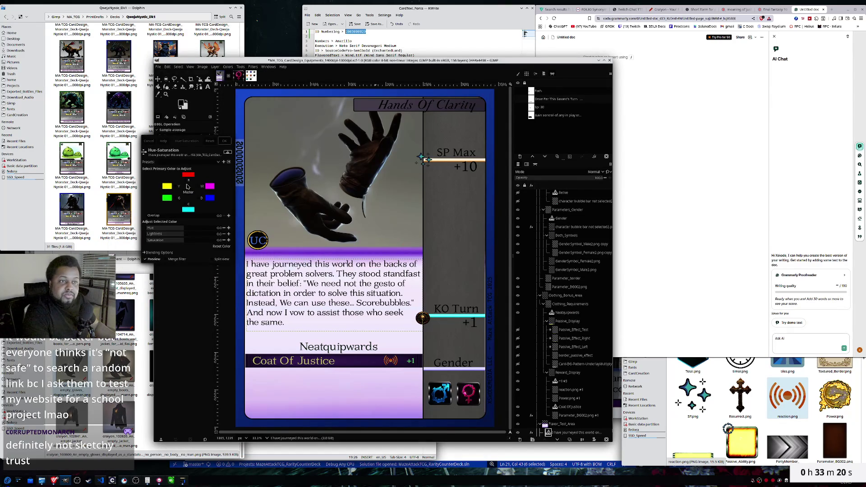
click(175, 186)
mouse_move(183, 228)
mouse_down()
mouse_move(162, 228)
mouse_move(208, 228)
mouse_move(185, 228)
mouse_up()
click(189, 175)
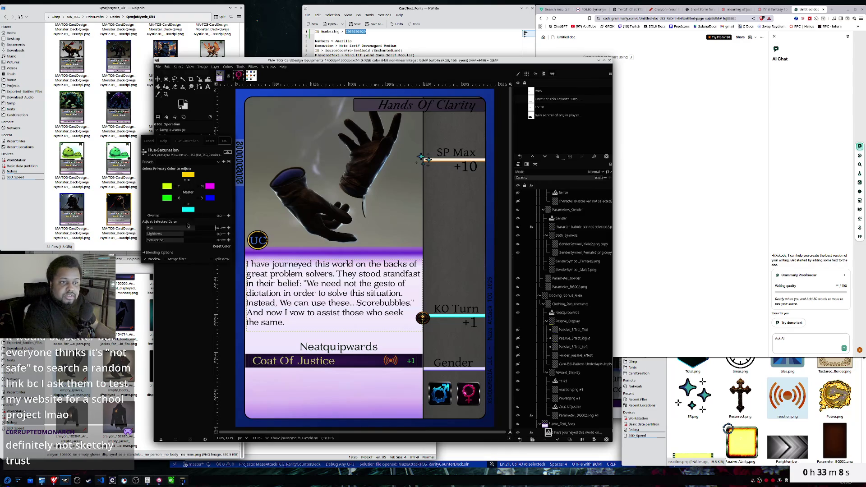
click(185, 228)
click(192, 210)
mouse_move(197, 229)
mouse_down()
mouse_move(176, 224)
mouse_move(193, 227)
mouse_up()
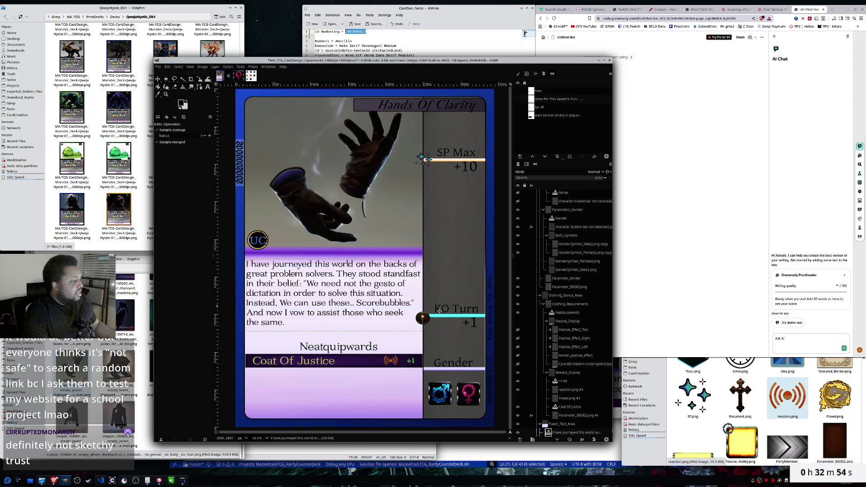
Select the gloves artwork layer and open the Hue-Saturation adjustment
scroll(586, 377, up, 5)
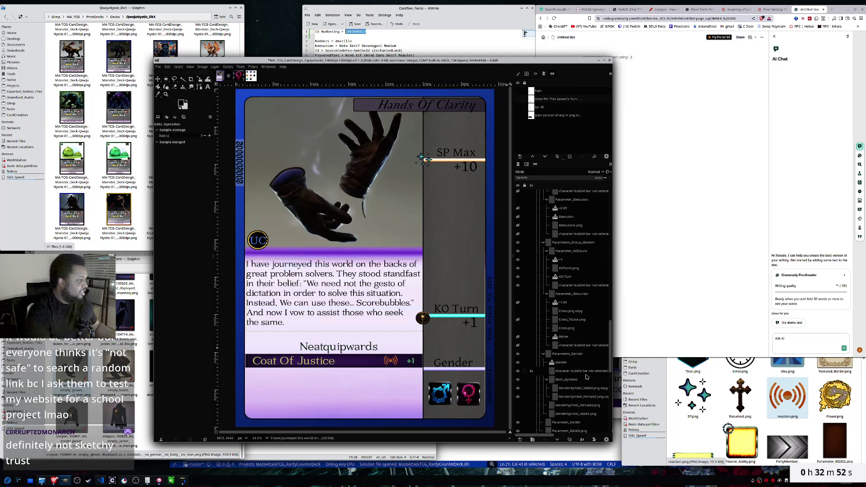
scroll(586, 376, down, 8)
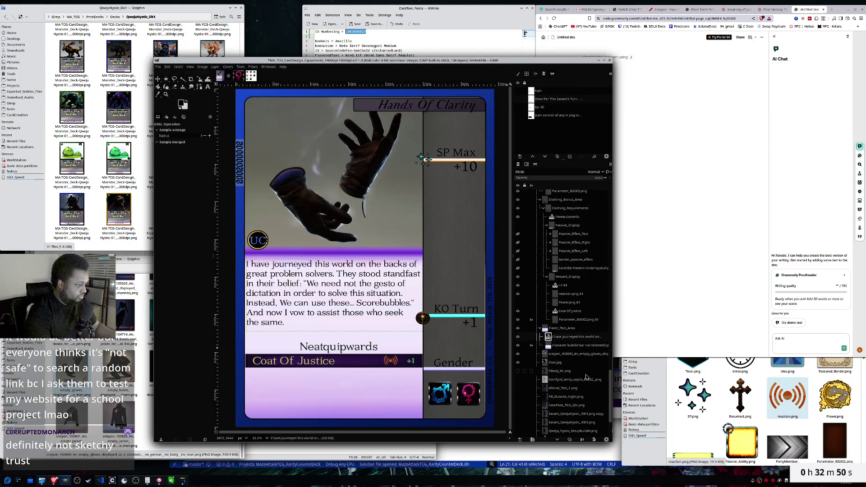
click(569, 354)
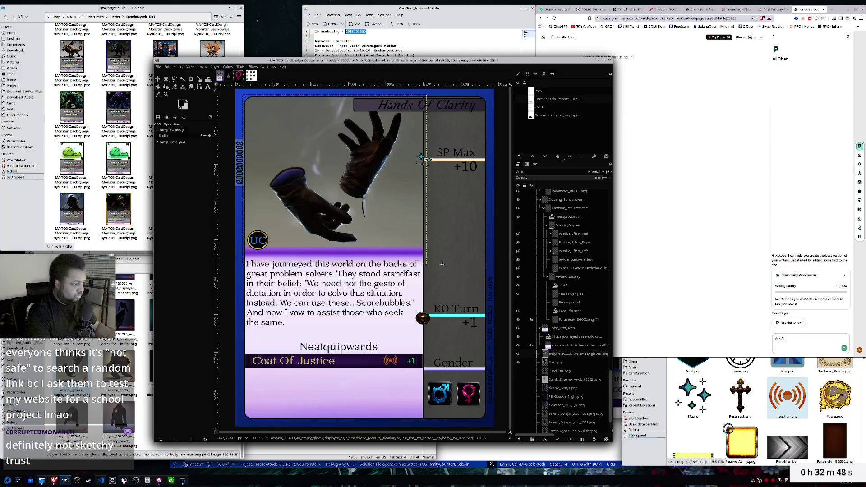
click(228, 67)
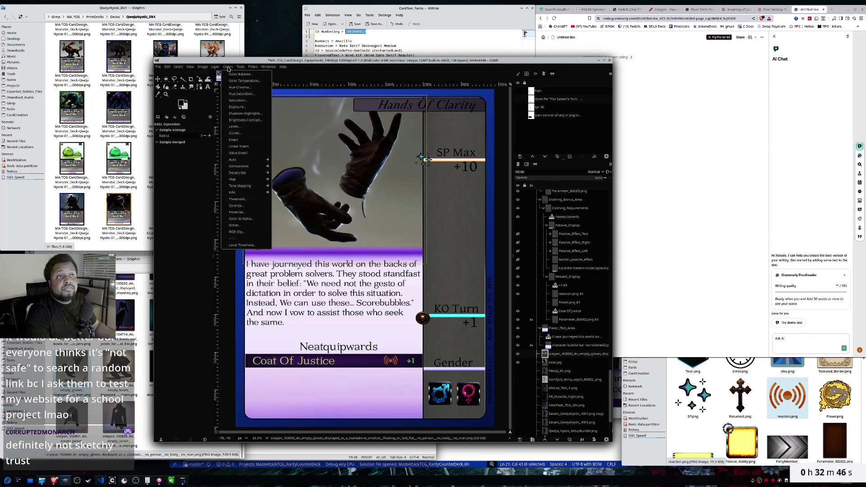
click(234, 94)
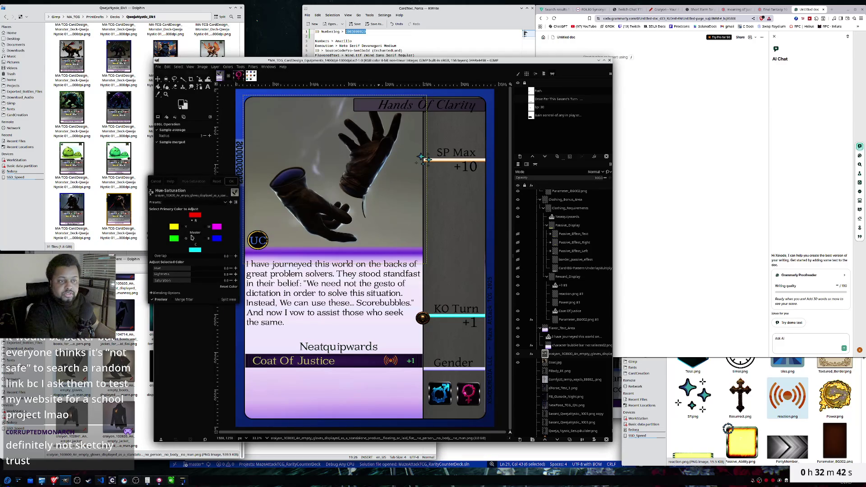
Shift the gloves' hue, keep lightness at 0.0, raise saturation slightly, and apply
drag(190, 269, 172, 268)
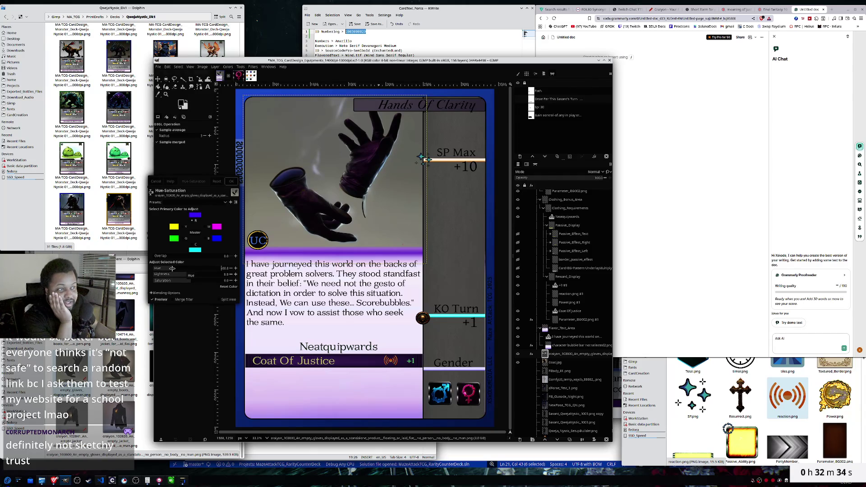
drag(188, 274, 183, 276)
text(0)
key(Return)
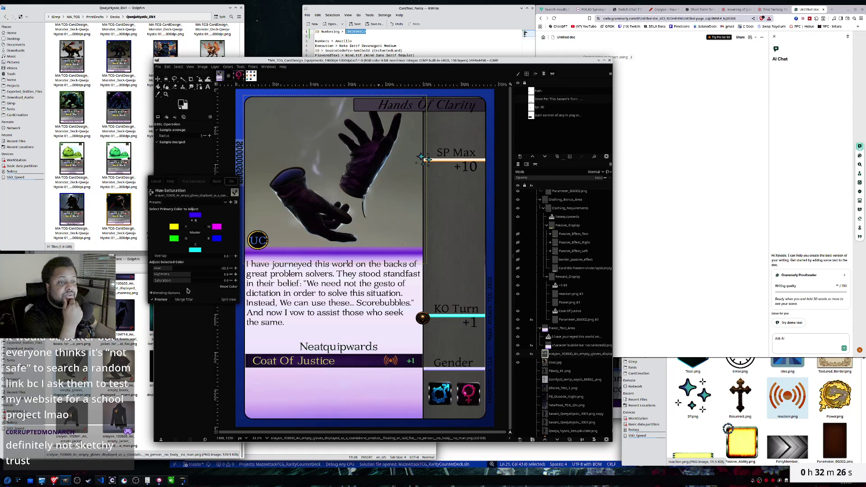
mouse_move(192, 280)
mouse_down()
mouse_move(180, 281)
mouse_move(195, 286)
mouse_up()
mouse_move(173, 269)
mouse_down()
mouse_move(165, 270)
mouse_move(194, 269)
mouse_up()
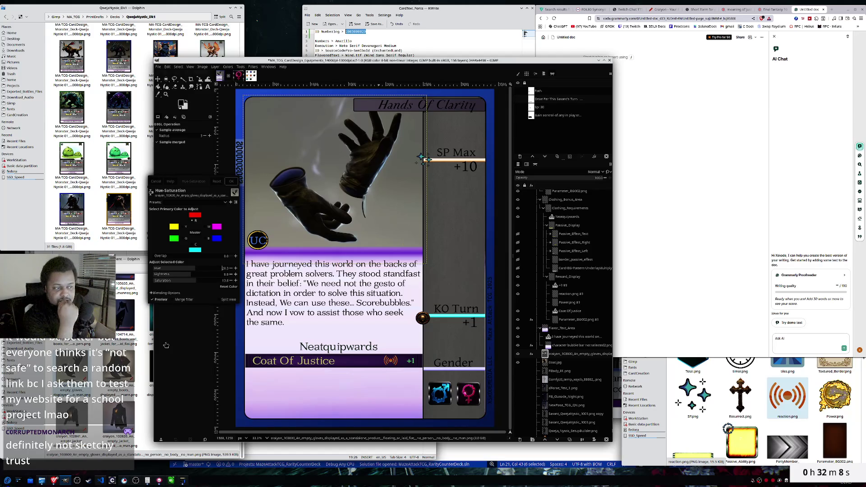
click(231, 182)
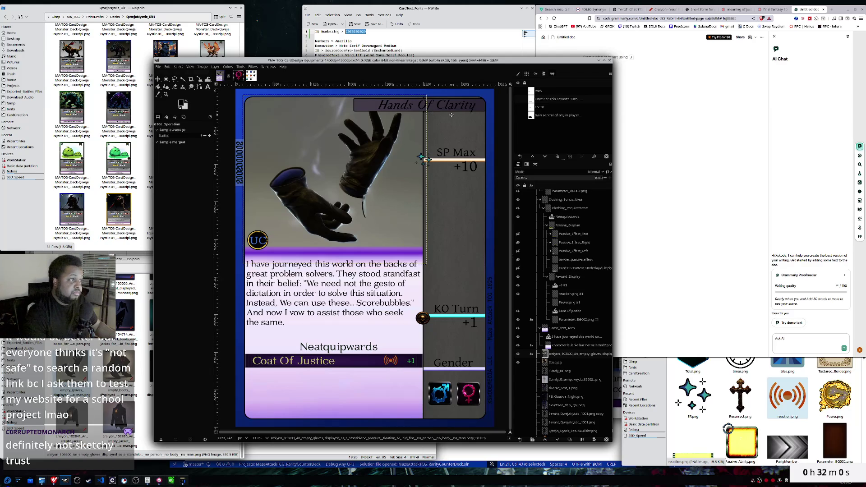
Place the text caret at the end of the flavor text, then raise the Grammarly window
key(t)
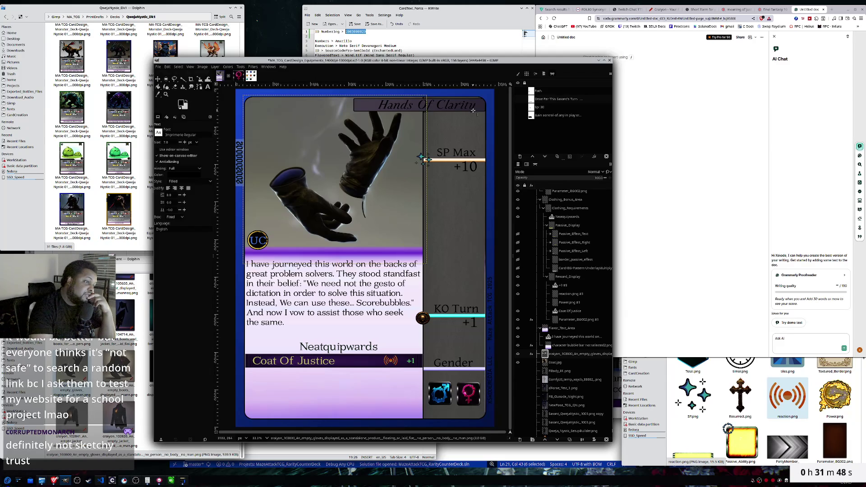
click(289, 322)
click(654, 56)
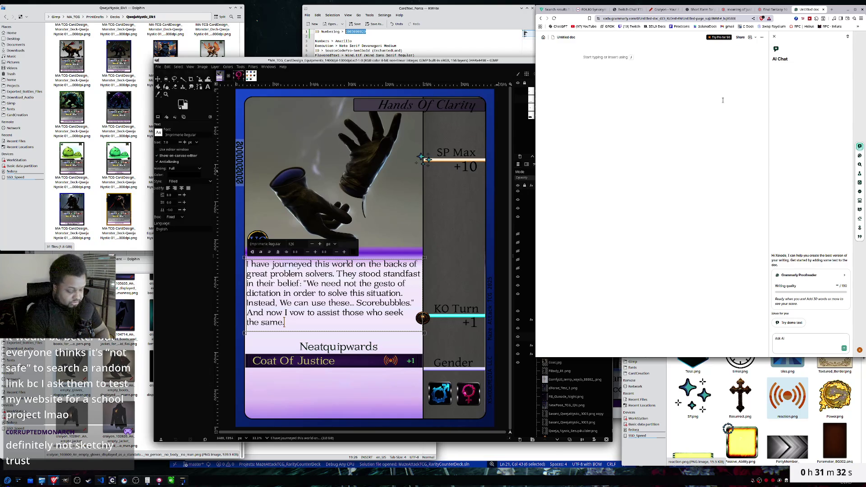
Type 'Writing is more than one's eye can perceive.' and accept Grammarly's 'perceive' correction
text(Writing)
text( is more tha)
text(e)
text(can)
text(re)
text(en)
text(eive)
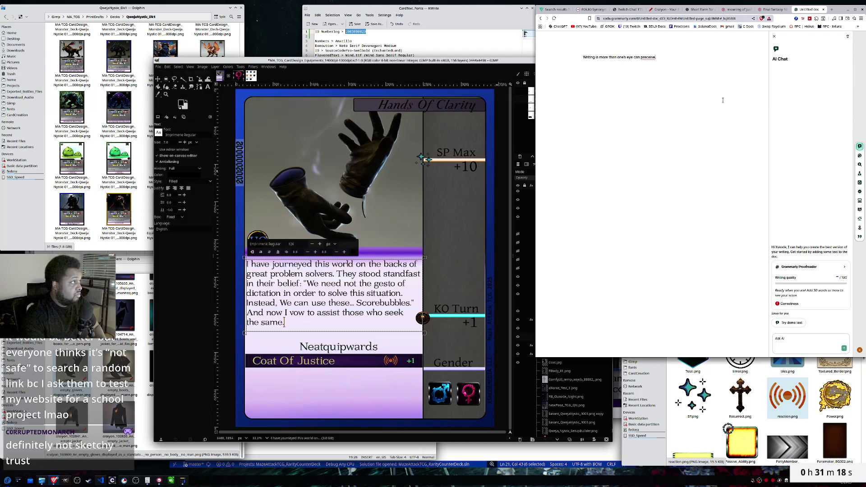
key(ctrl+shift+Left)
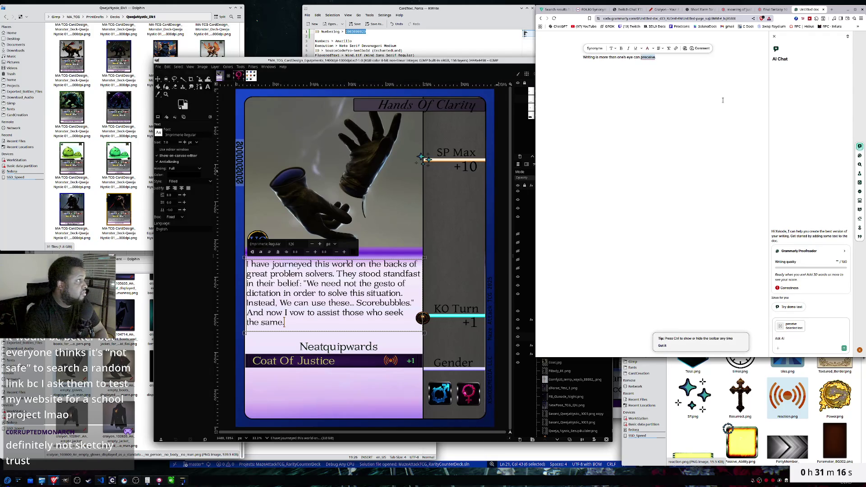
text(Pe)
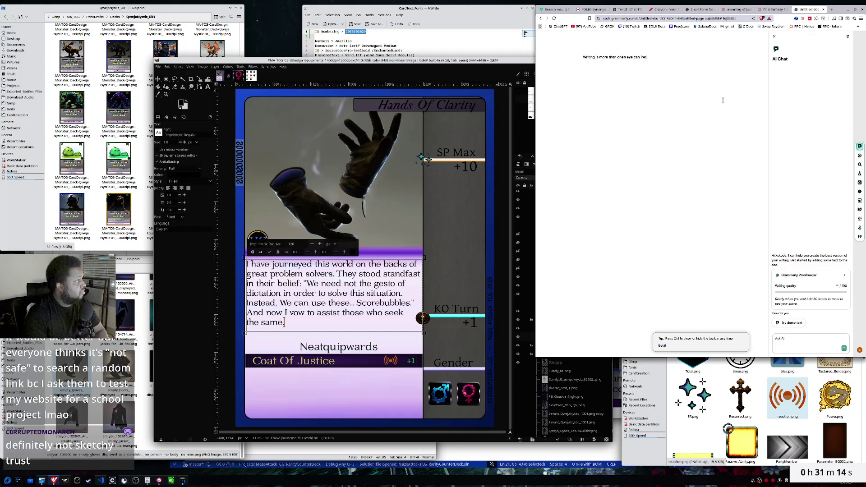
text(rceive.)
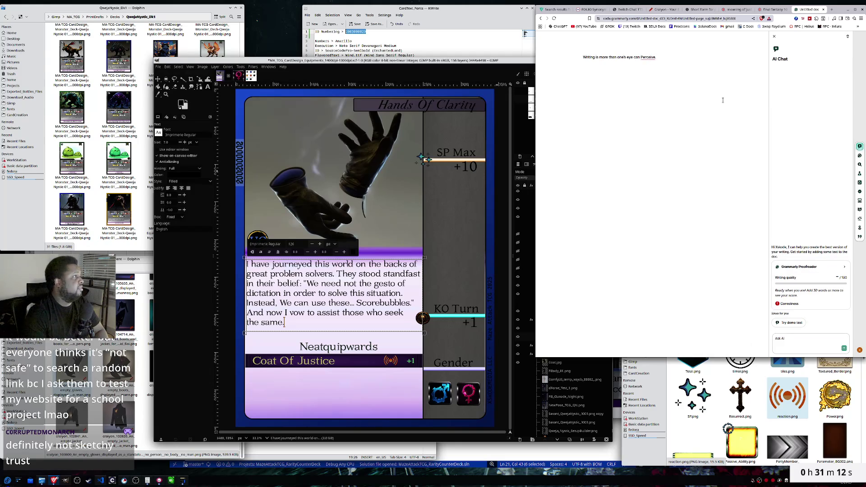
key(BackSpace)
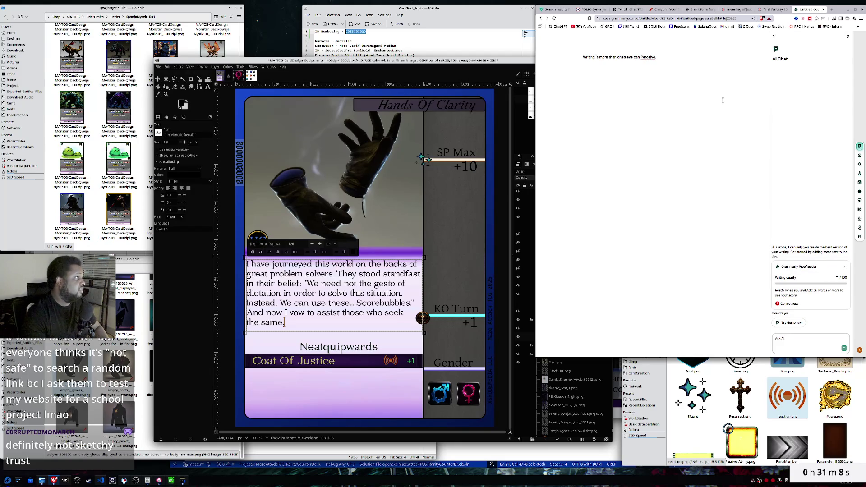
key(BackSpace)
text(e)
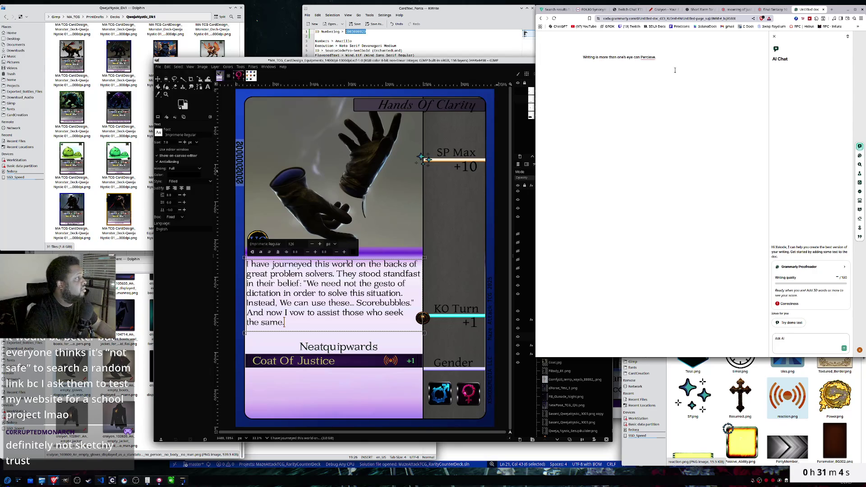
right_click(650, 59)
click(647, 58)
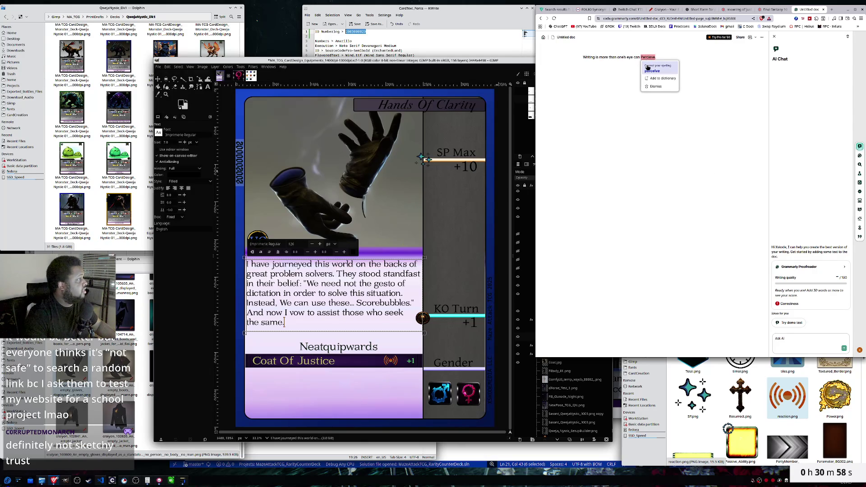
click(650, 71)
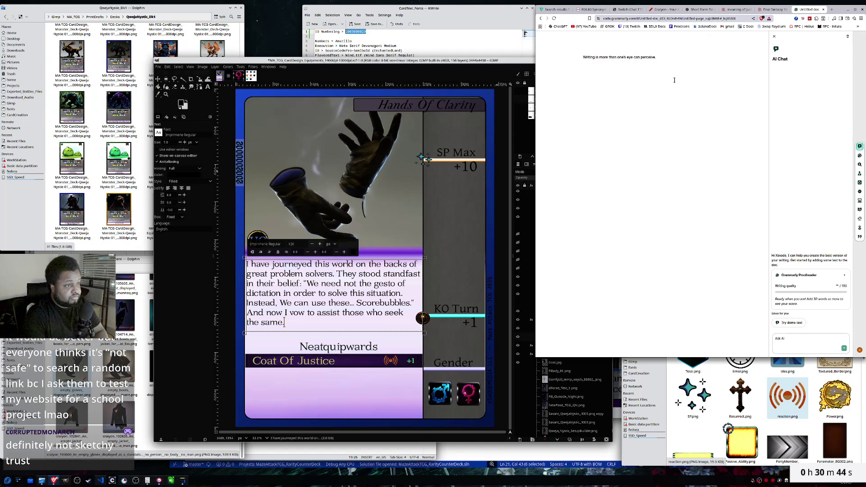
Remove the stray S, then add lines on penetrating the heart, captivating the soul, and 'Mind over matter'
key(BackSpace)
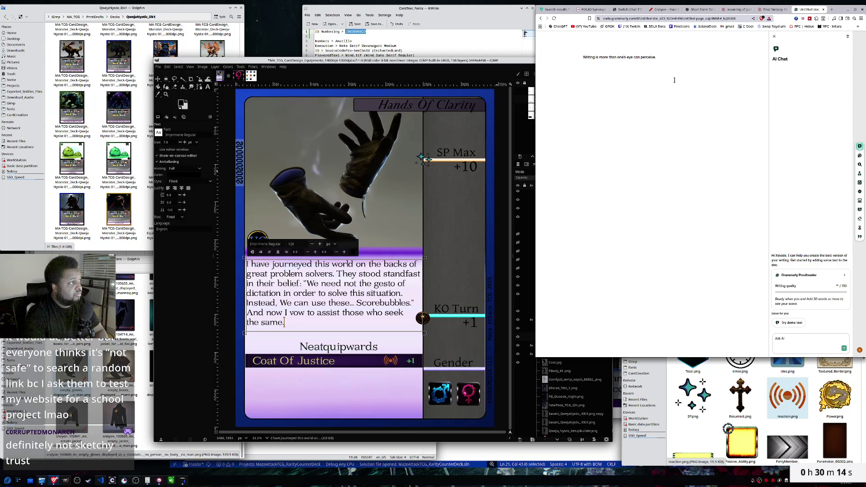
text(It)
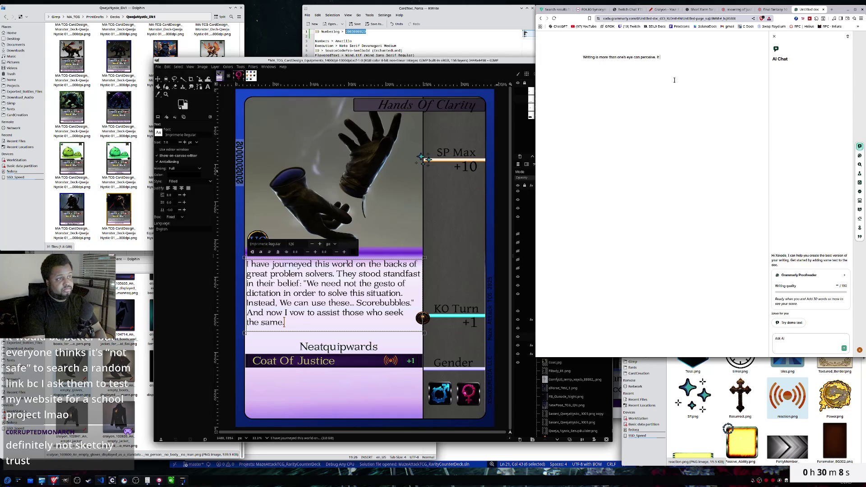
text(perceive. It penet)
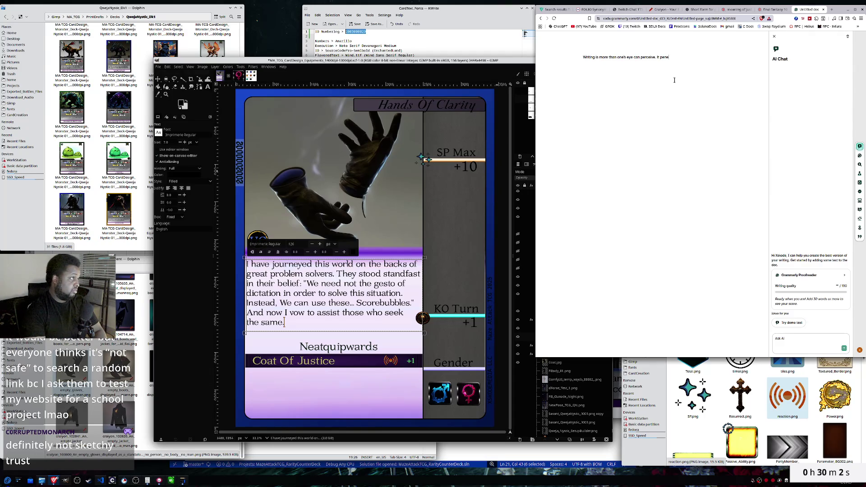
text(ra)
text(tes the )
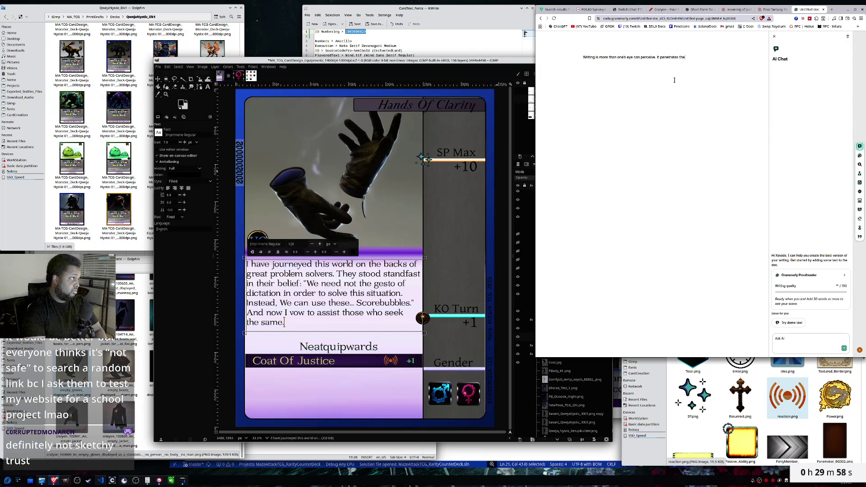
text(heart)
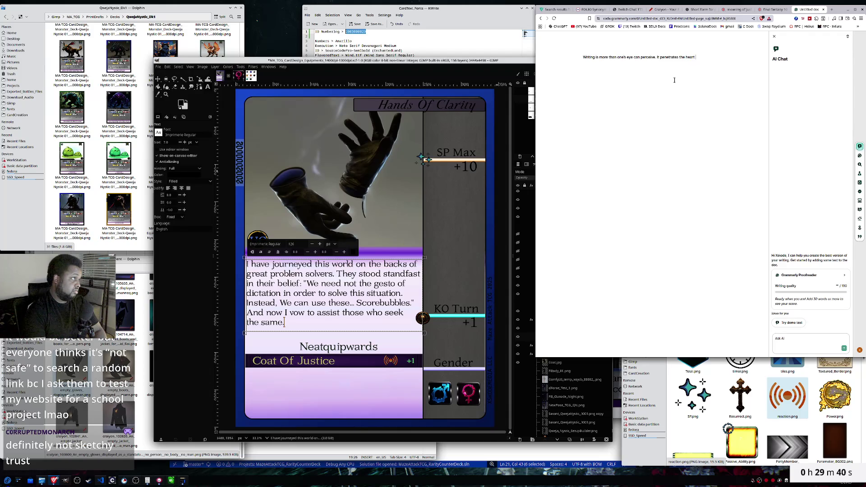
text(captivates)
text( the soul)
text(rcing )
text(your e)
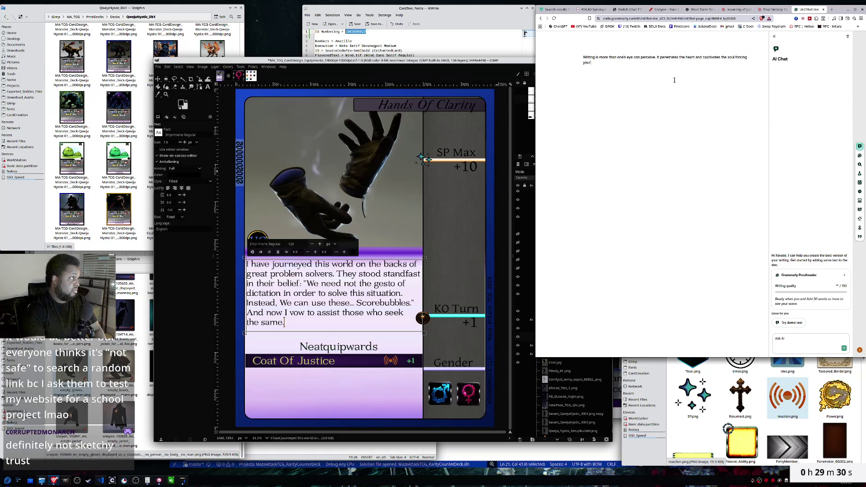
text(x)
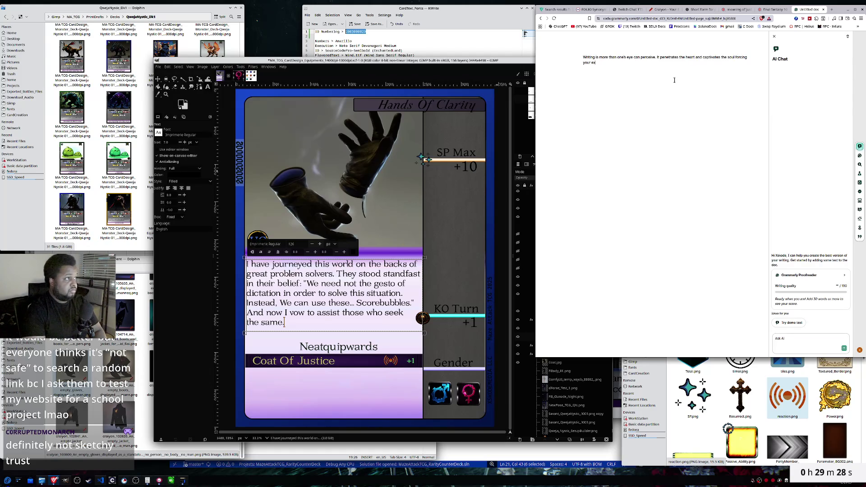
text(istence)
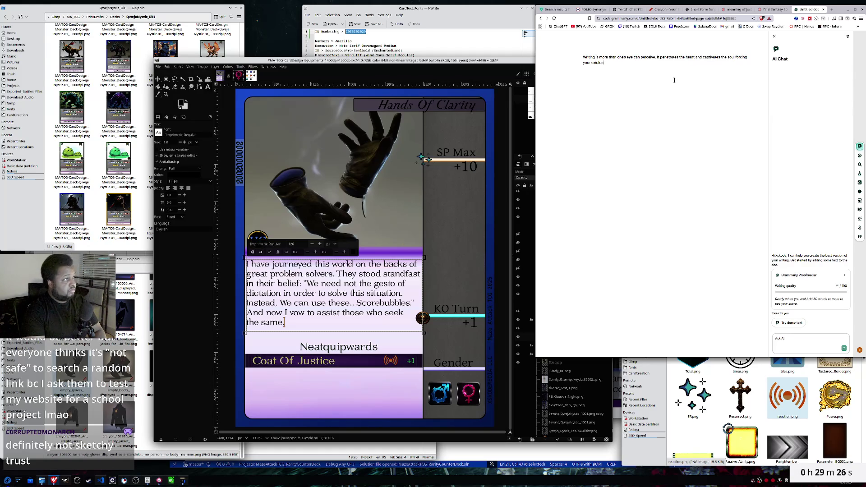
text( ever )
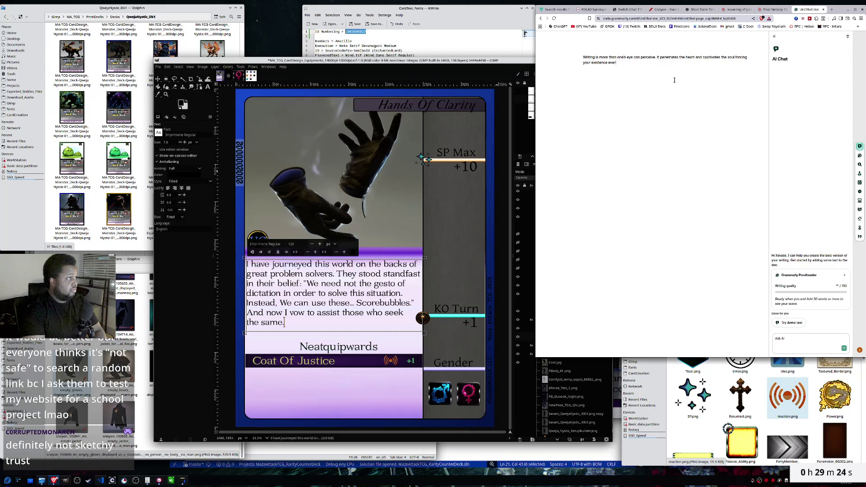
text(so more to)
text( the sur)
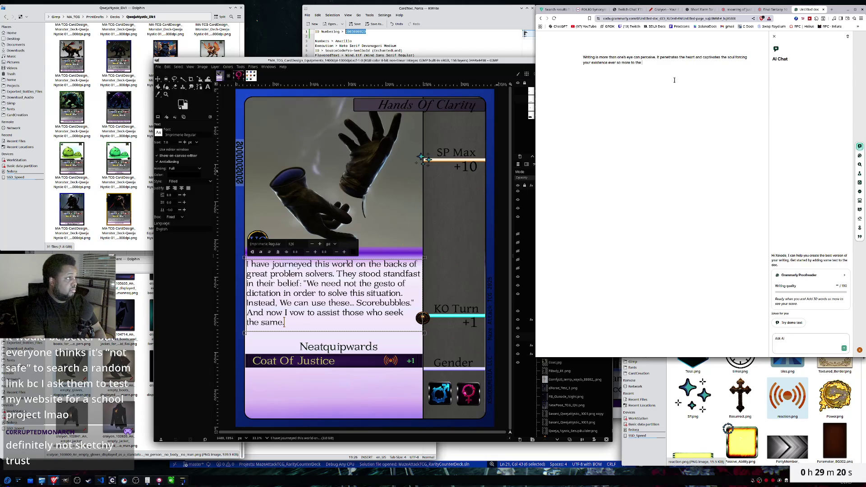
text(face.)
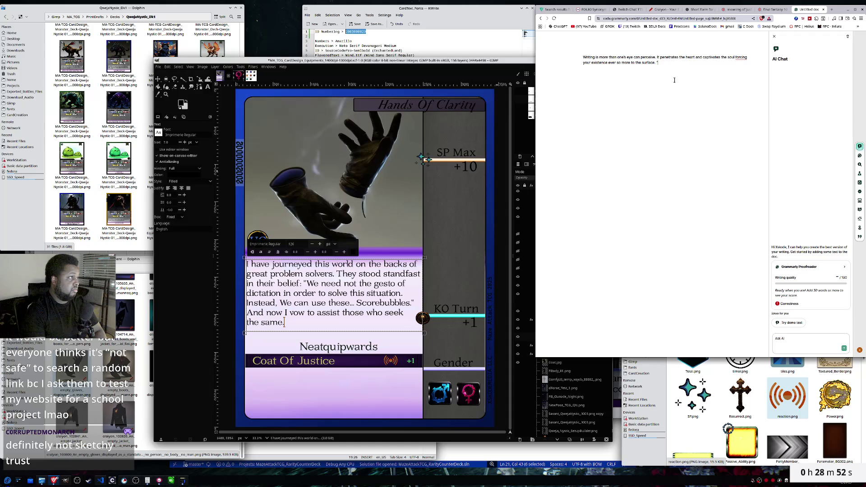
text(Mind over matter)
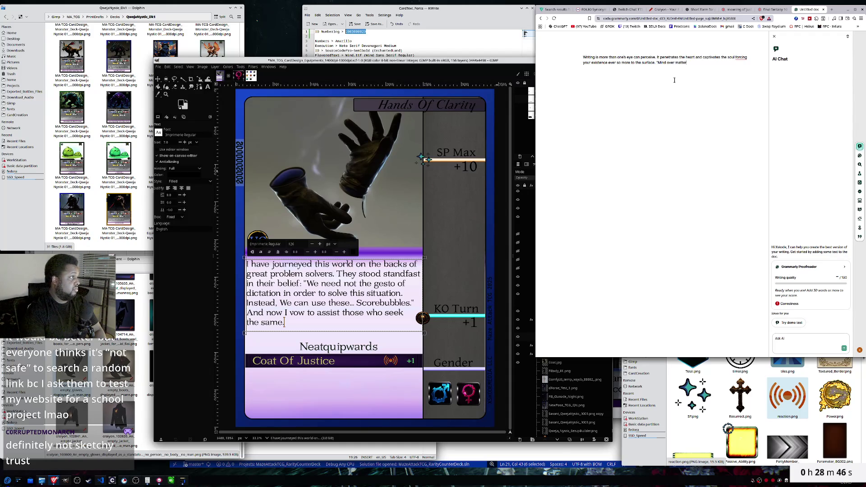
text(" is jus)
text(t)
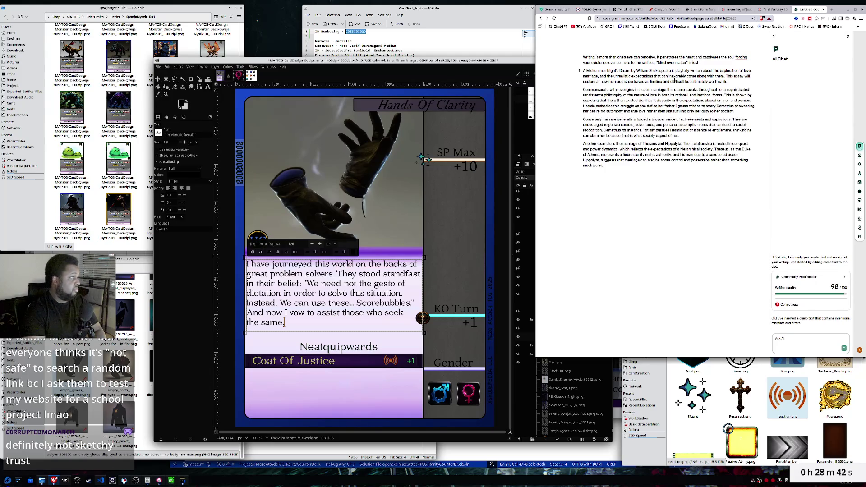